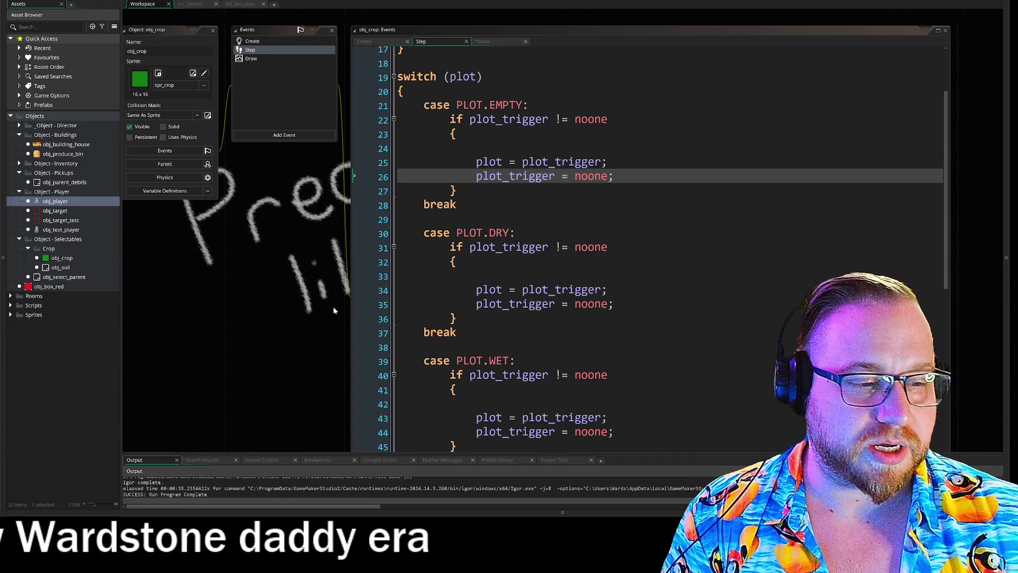
- Switch from GameMaker's obj_crop code to the Player → Tools planning sketch in MediBang Paint Pro
key(alt+Tab)
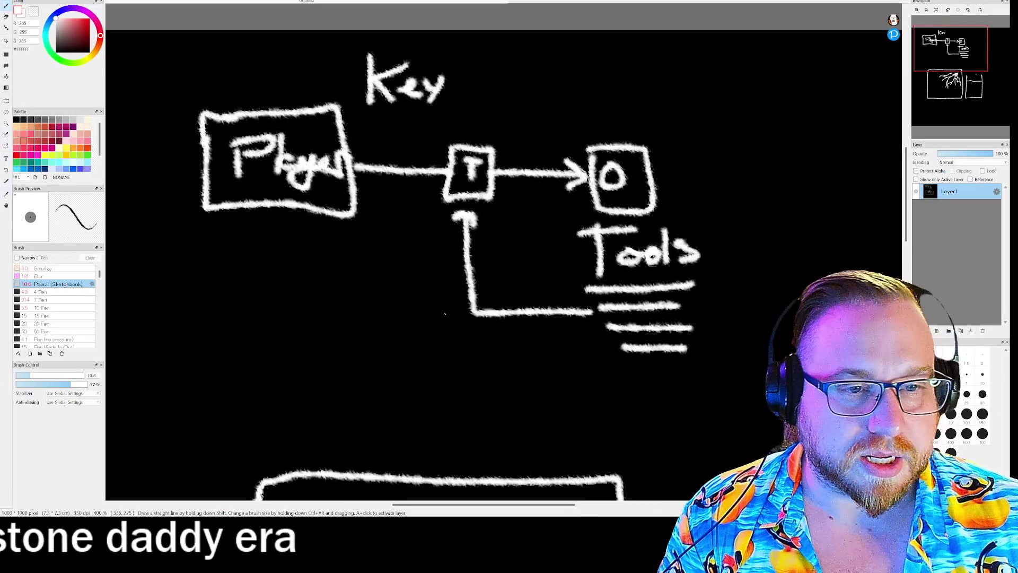
- Clear the lower drawing with undo, then write 'Plant' and underline it
click(956, 92)
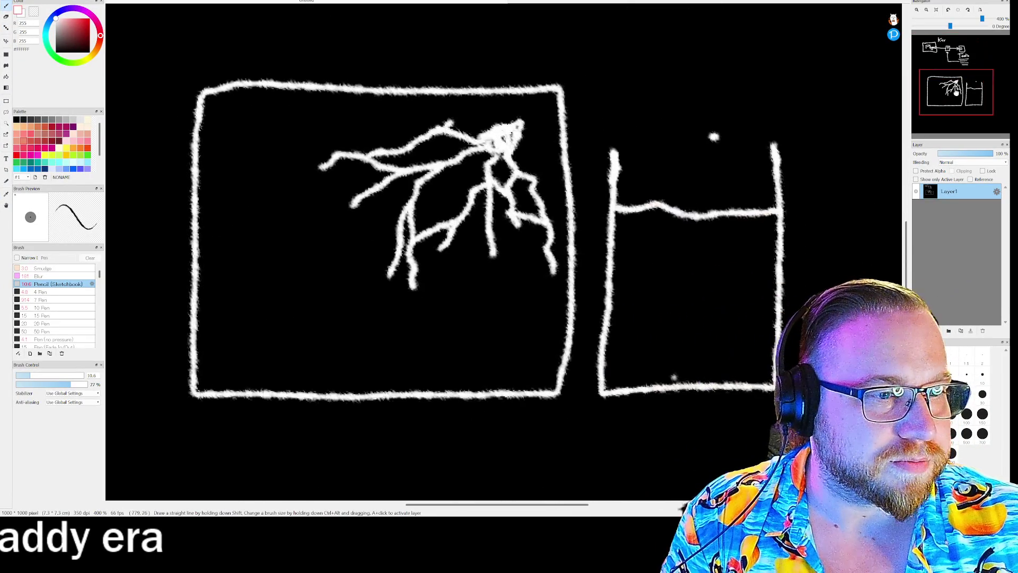
key(ctrl+z)
key(ctrl+z)
key(ctrl+z)
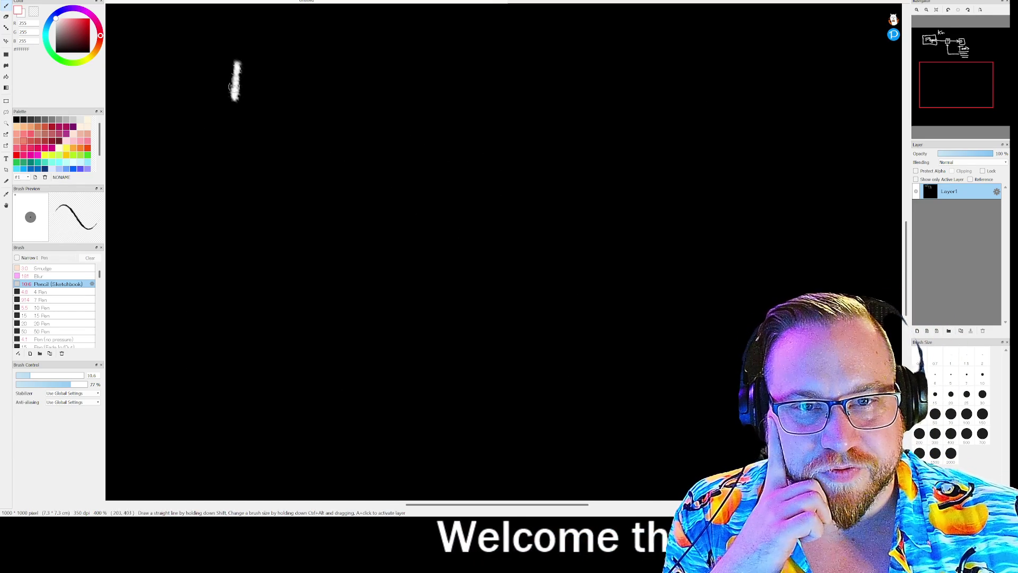
mouse_move(300, 68)
mouse_down()
mouse_move(322, 43)
mouse_move(325, 79)
mouse_up()
drag(313, 65, 338, 60)
drag(214, 104, 416, 95)
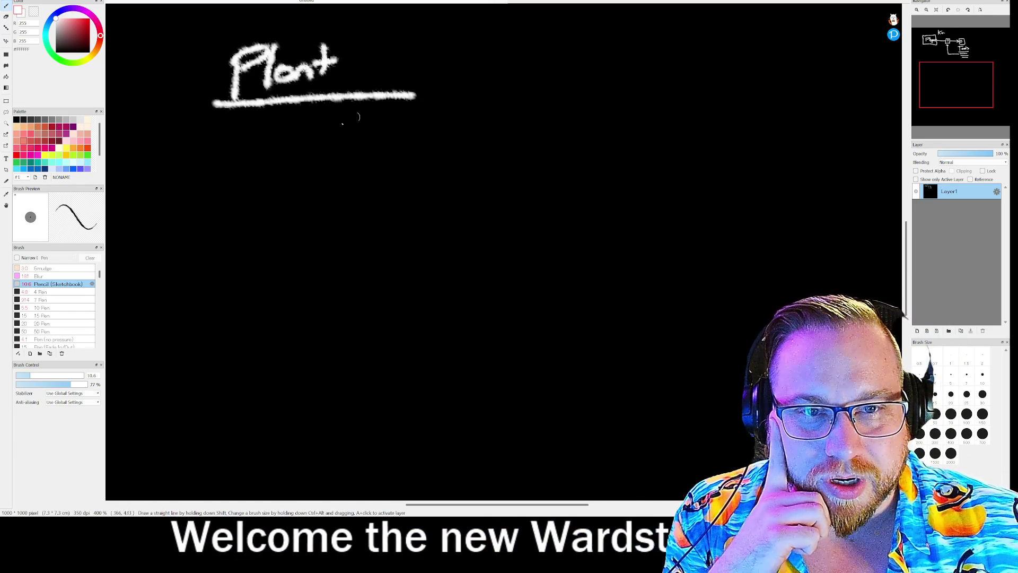
- Write and underline 'Debris' and 'Forageables' below, with an arrow beside Forageables
mouse_move(223, 142)
mouse_down()
mouse_move(221, 179)
mouse_move(271, 175)
mouse_move(308, 156)
mouse_move(320, 166)
mouse_up()
click(325, 145)
drag(193, 199, 382, 186)
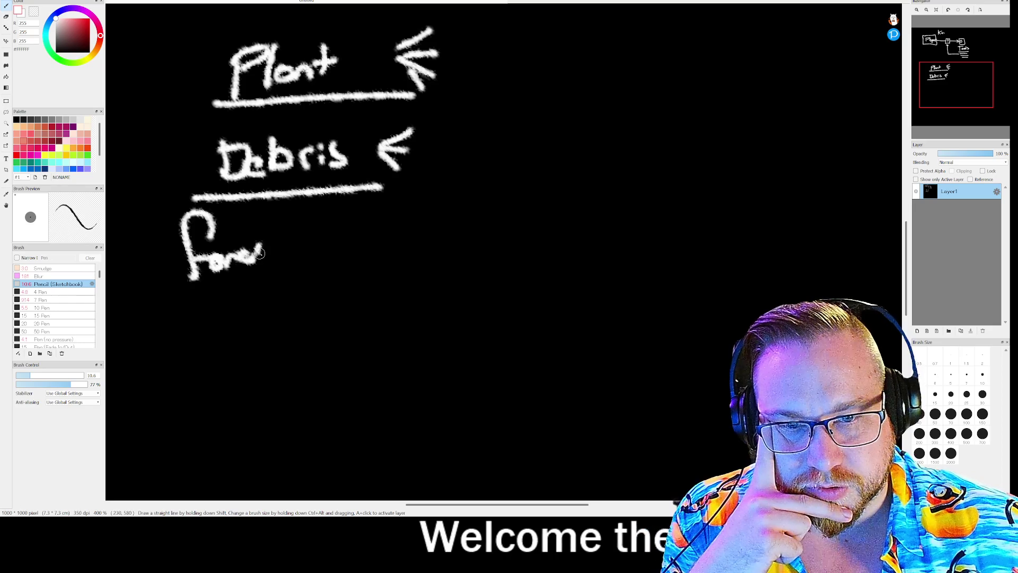
mouse_move(291, 253)
mouse_down()
mouse_move(320, 229)
mouse_move(324, 249)
mouse_move(371, 245)
mouse_move(367, 272)
mouse_up()
drag(181, 289, 418, 287)
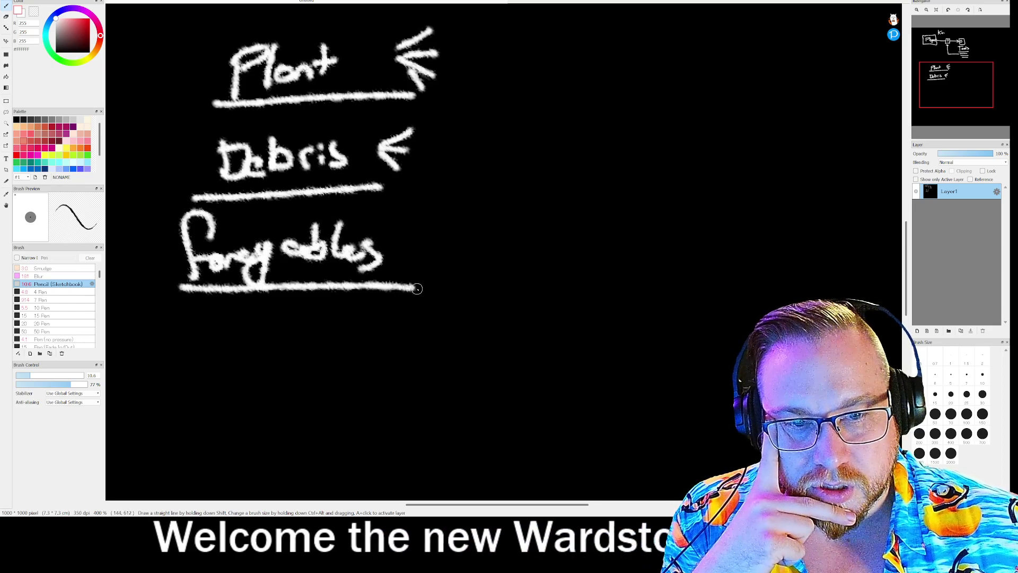
mouse_move(401, 241)
mouse_down()
mouse_move(438, 224)
mouse_move(403, 242)
mouse_up()
mouse_move(403, 243)
mouse_down()
mouse_move(448, 245)
mouse_move(427, 265)
mouse_up()
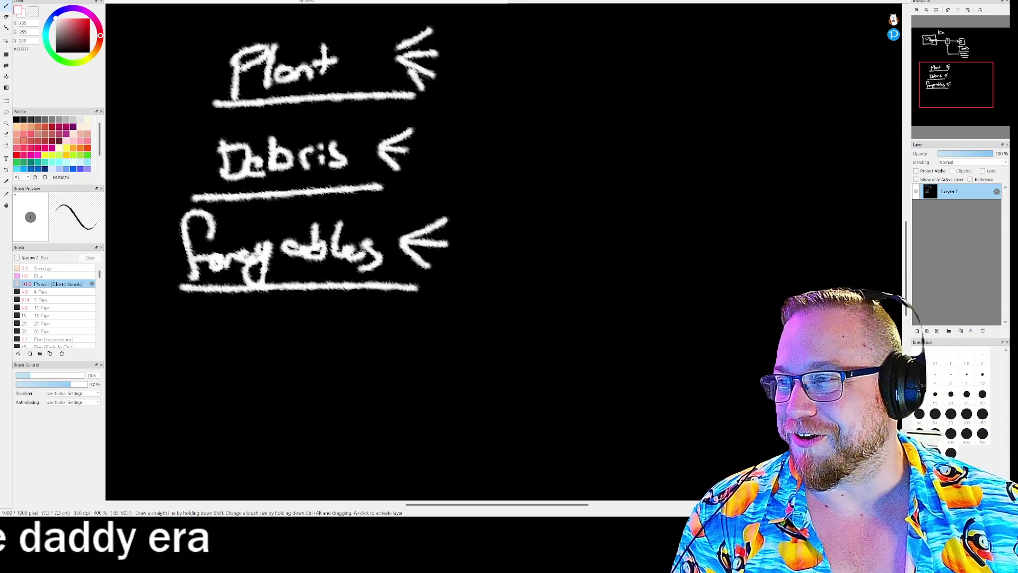
- Bring the shared photo of shop snack shelves into view in the chat image viewer
mouse_move(0, 128)
mouse_down()
mouse_move(249, 69)
mouse_move(219, 20)
mouse_up()
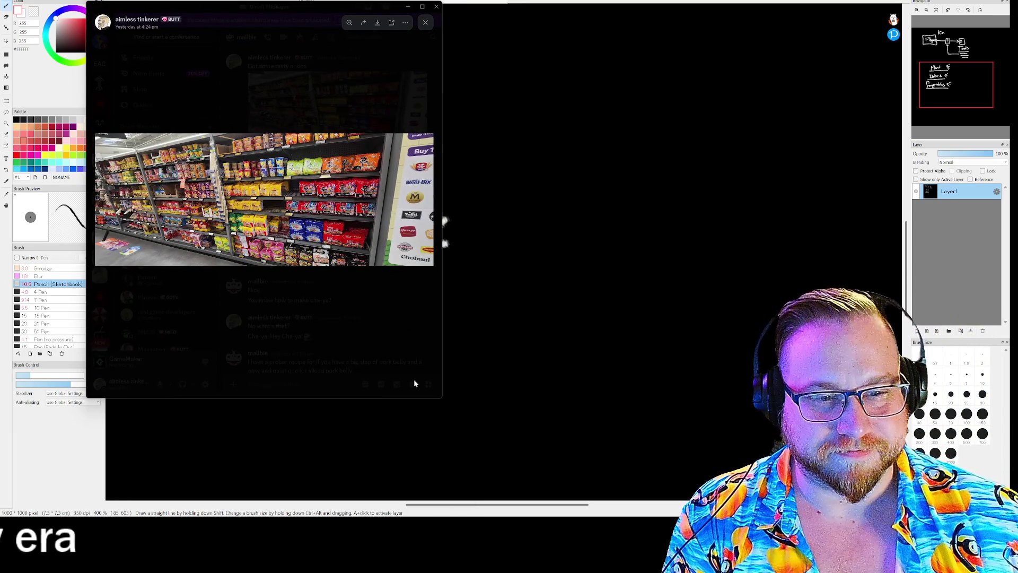
mouse_move(441, 398)
mouse_down()
mouse_move(552, 424)
mouse_move(641, 404)
mouse_move(883, 386)
mouse_move(878, 408)
mouse_up()
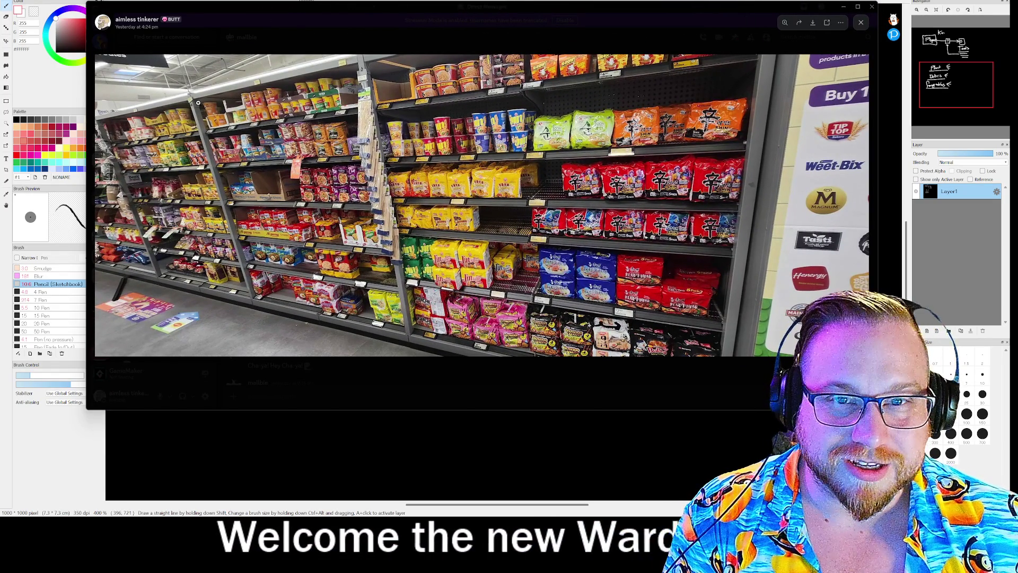
drag(263, 12, 419, 34)
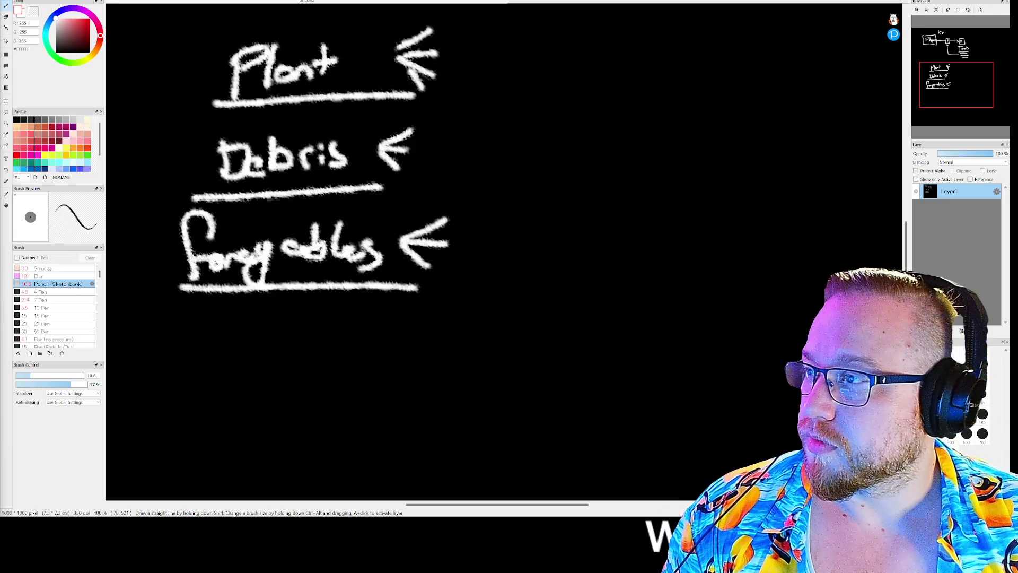
- Enlarge Chrome, show image results for hangi, and preview the labelled hangi pit diagram
mouse_move(244, 96)
mouse_down()
mouse_move(239, 15)
mouse_move(211, 16)
mouse_up()
mouse_move(299, 134)
mouse_down()
mouse_move(539, 284)
mouse_move(375, 297)
mouse_move(563, 340)
mouse_up()
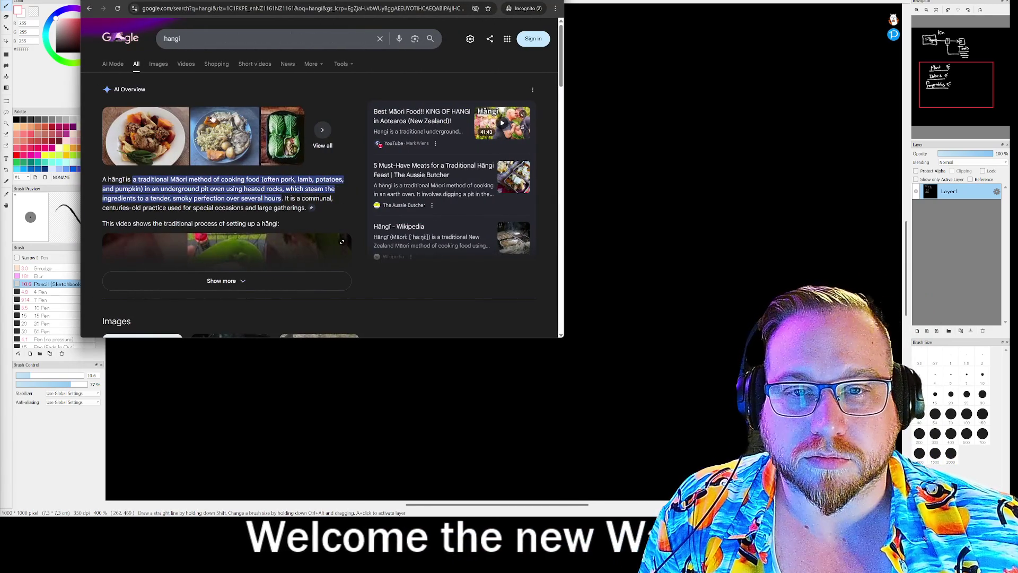
click(158, 64)
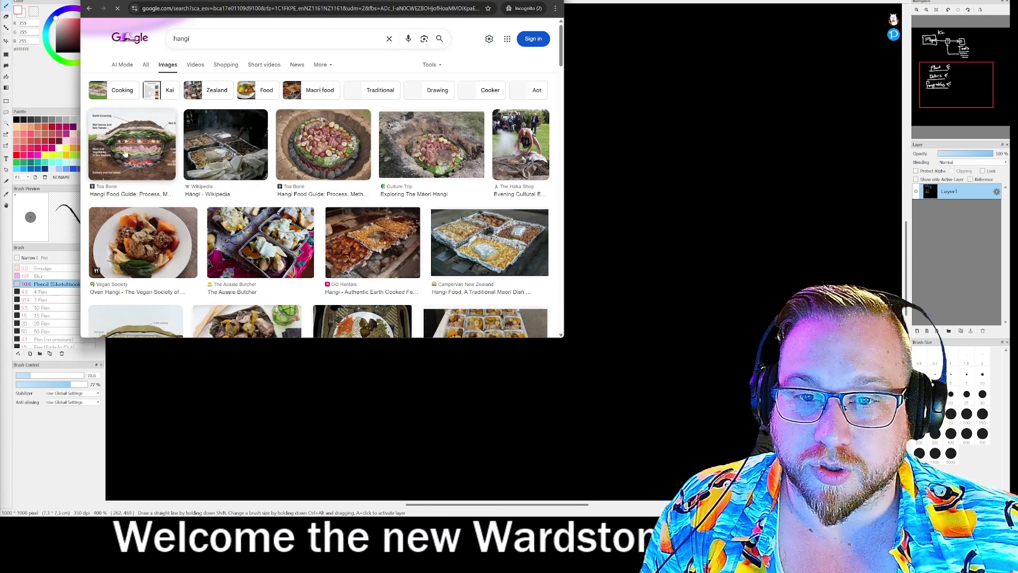
click(132, 146)
- Open the hangi pit diagram in its own tab, view it enlarged, then return to the results
right_click(442, 202)
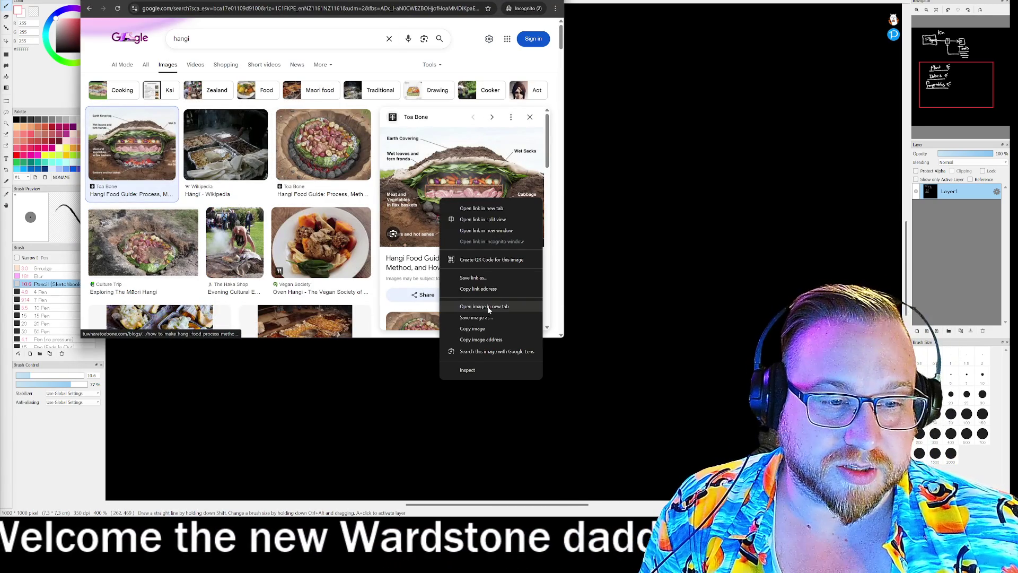
click(484, 306)
key(ctrl+Tab)
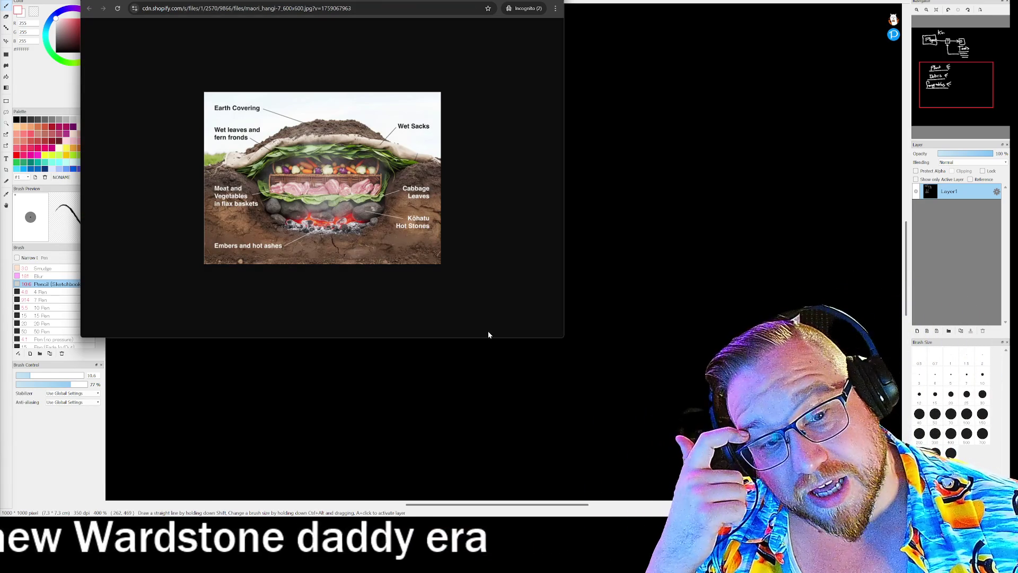
mouse_move(566, 339)
mouse_down()
mouse_move(597, 387)
mouse_move(643, 416)
mouse_up()
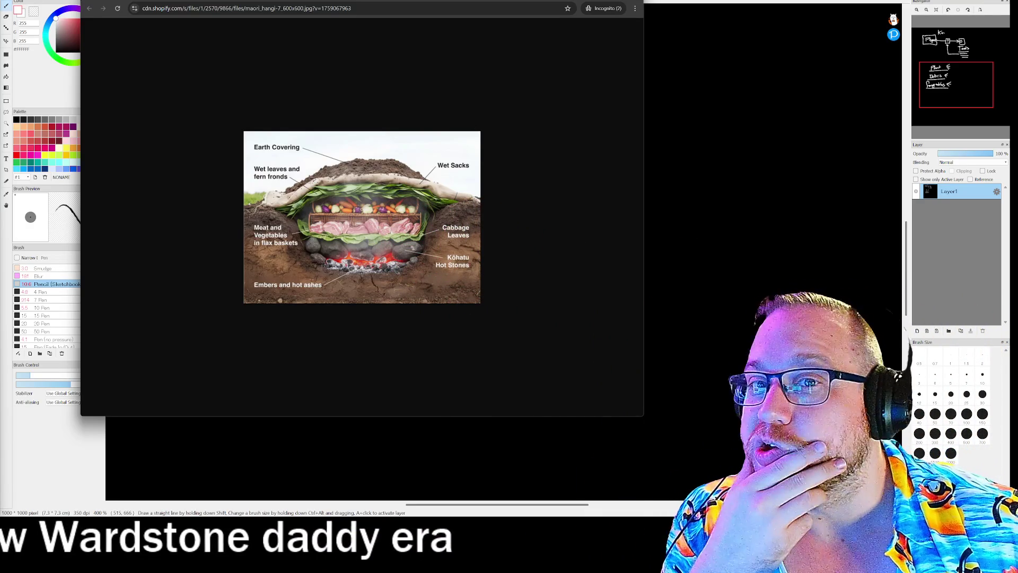
key(alt+Left)
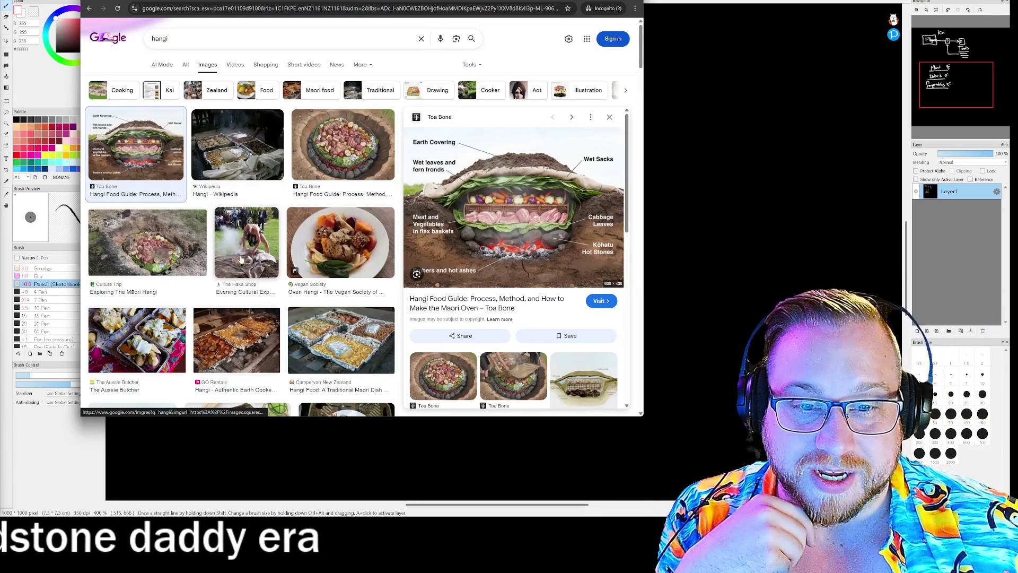
- View The Haka Shop hangi photo at full size in a new tab, then close it
click(241, 260)
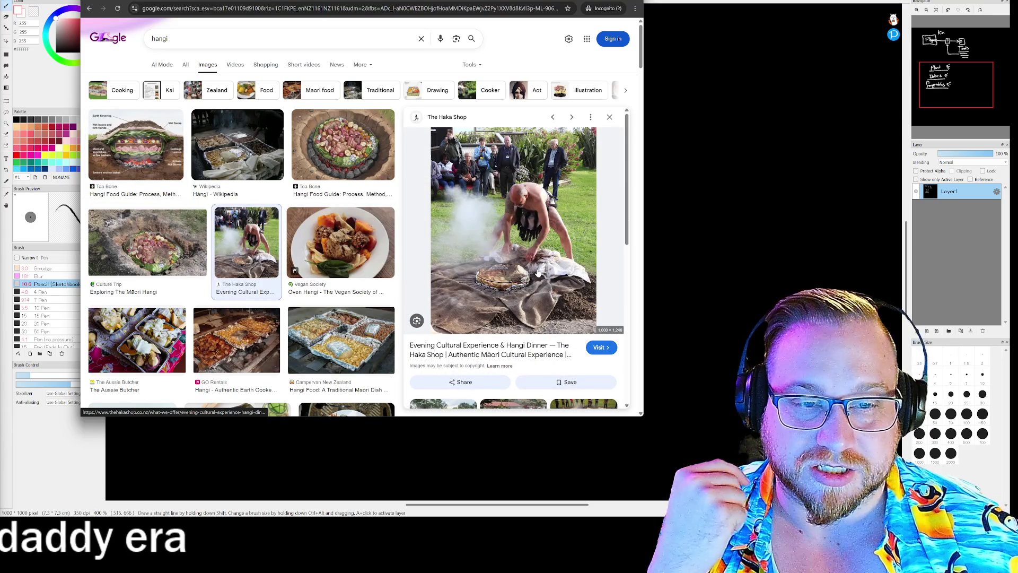
right_click(536, 247)
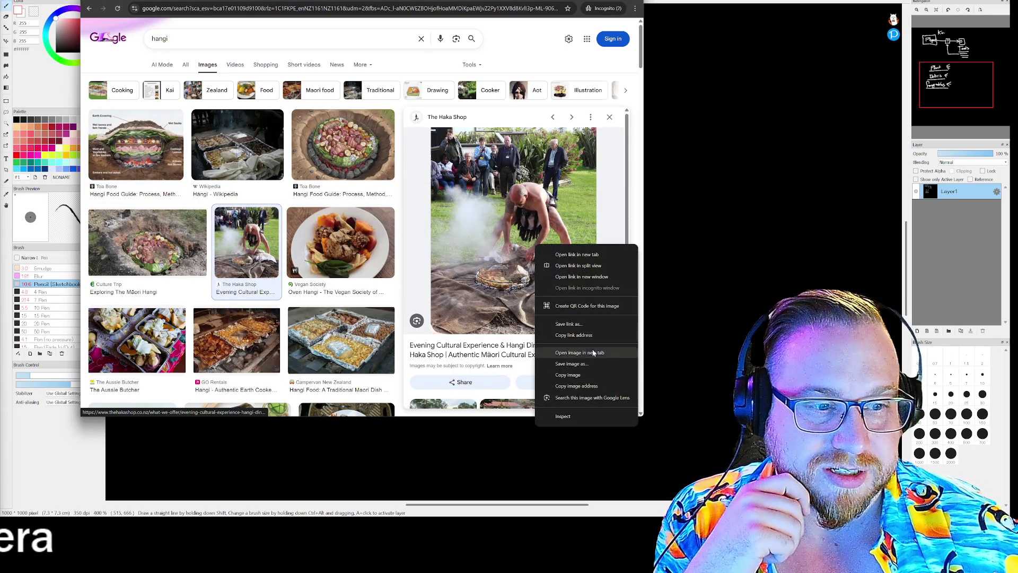
click(584, 353)
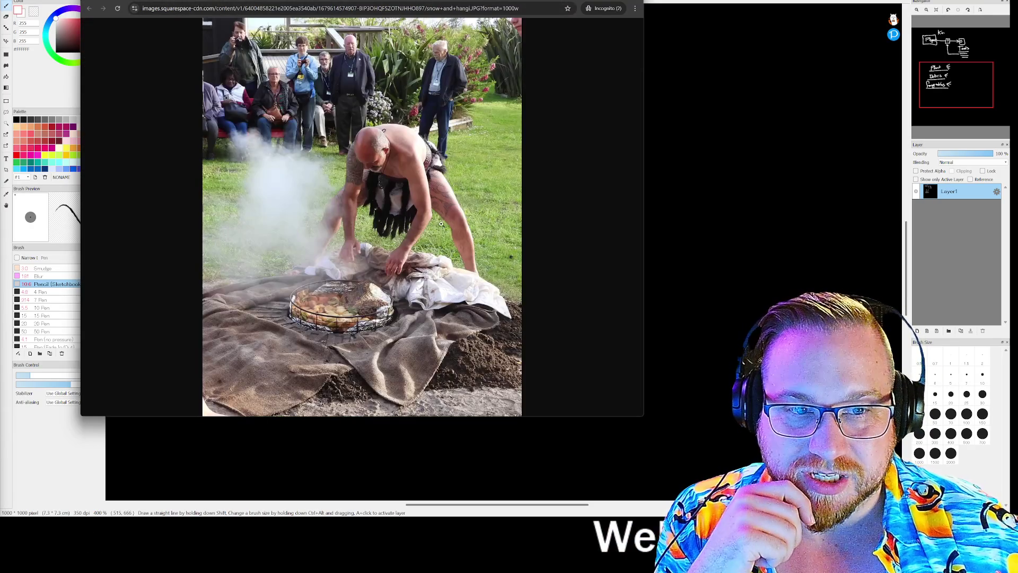
click(339, 335)
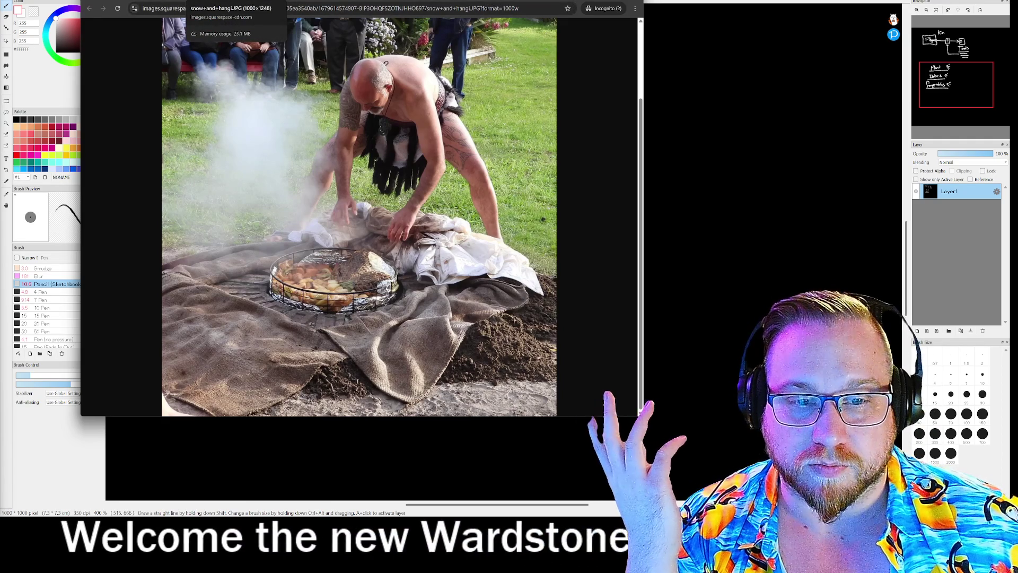
key(ctrl+w)
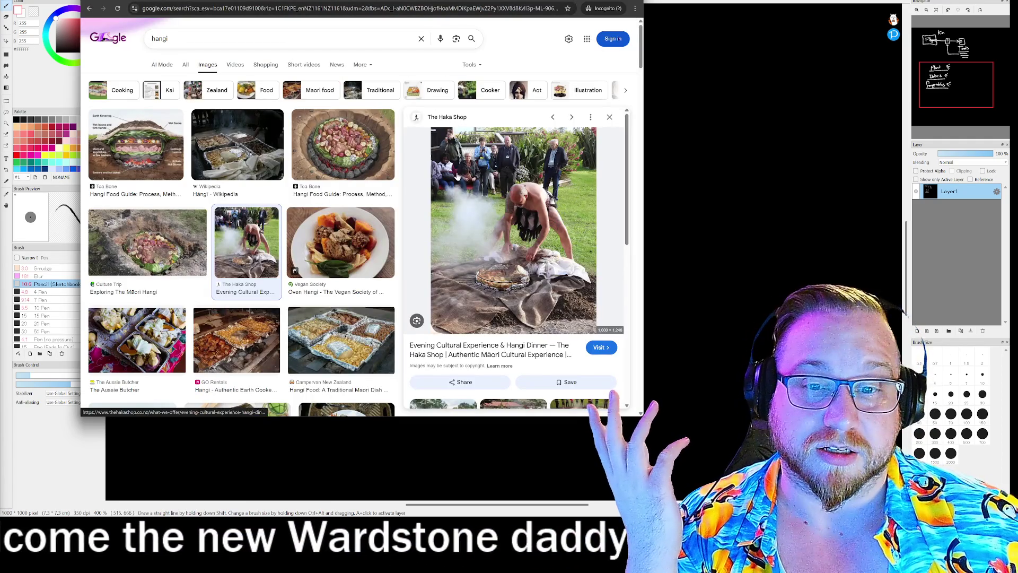
- Open the Culture Trip 'Exploring The Māori Hangi' photo full size, then go back to results
click(181, 271)
right_click(532, 184)
click(585, 293)
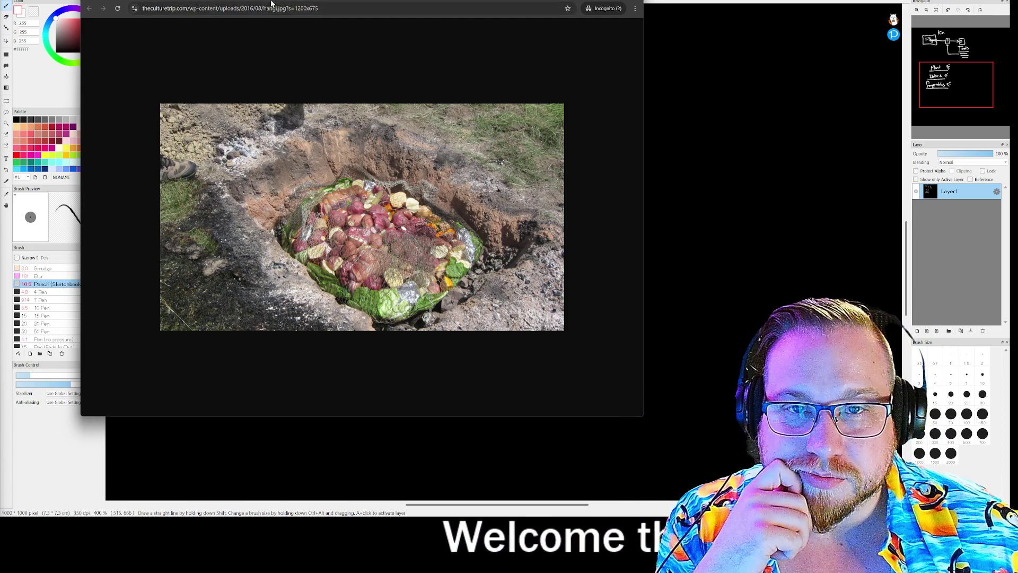
key(alt+Left)
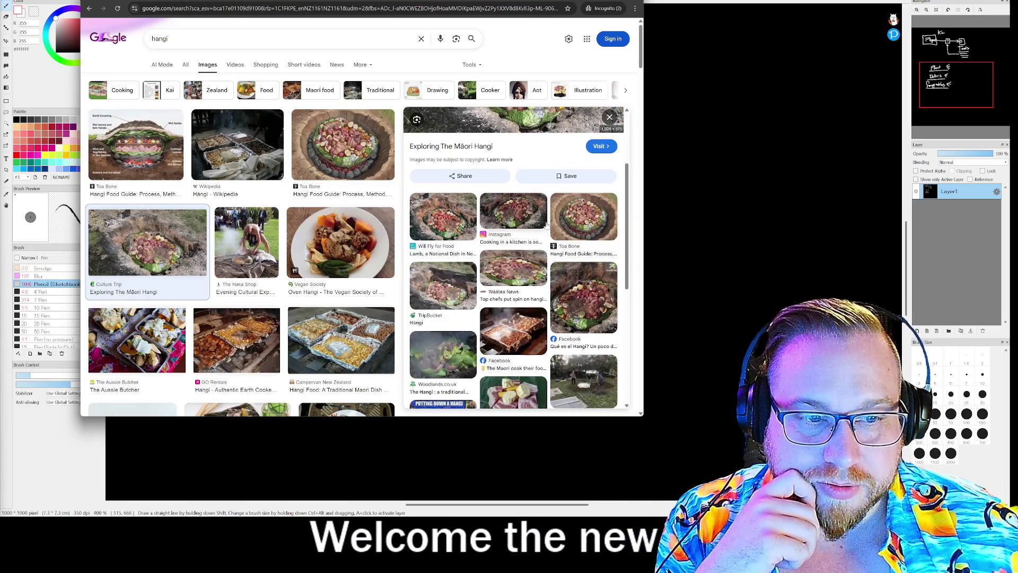
- Preview the Wikipedia and Waatea News hangi images, then open the foil trays photo in a new tab
scroll(298, 280, down, 5)
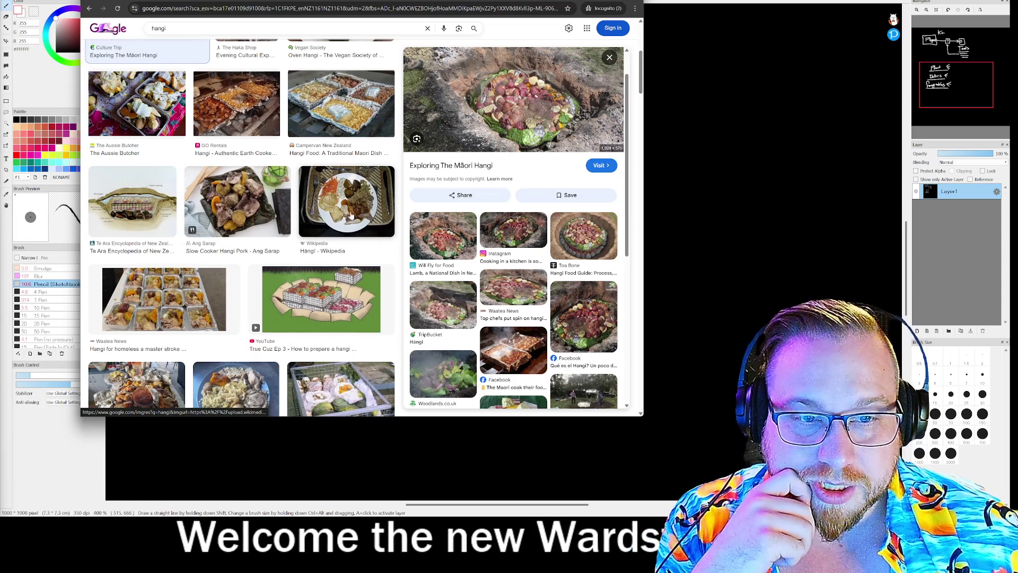
scroll(355, 202, down, 2)
click(352, 139)
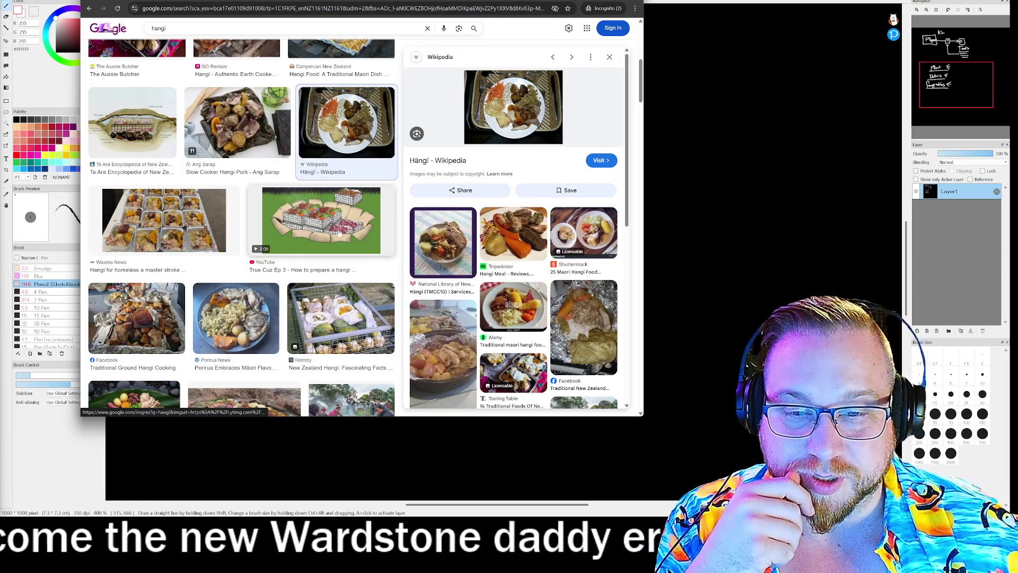
click(164, 220)
right_click(521, 132)
click(570, 242)
key(ctrl+Tab)
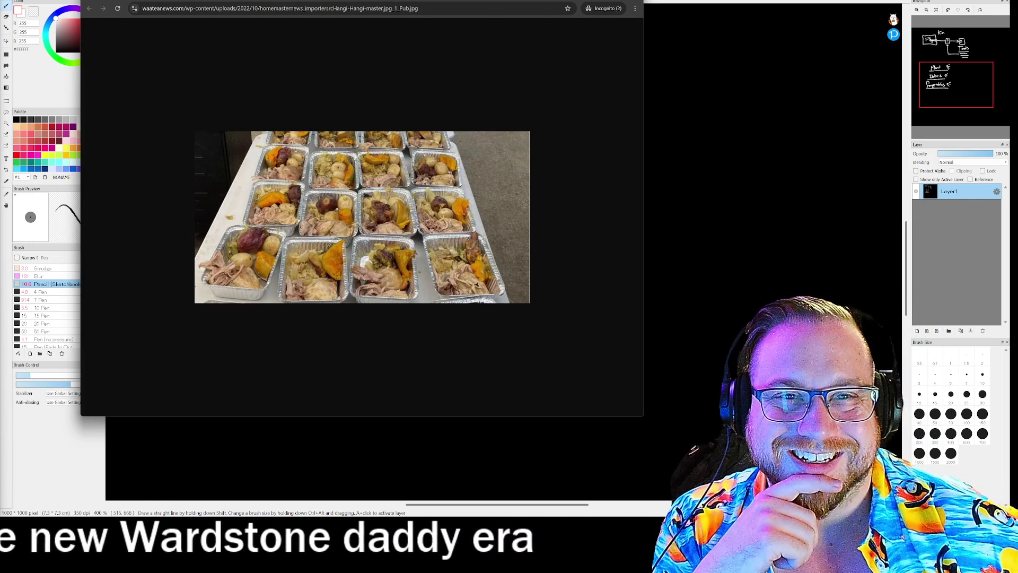
- Go back to the hangi results and reopen the Waatea News trays photo in a new tab
key(alt+Left)
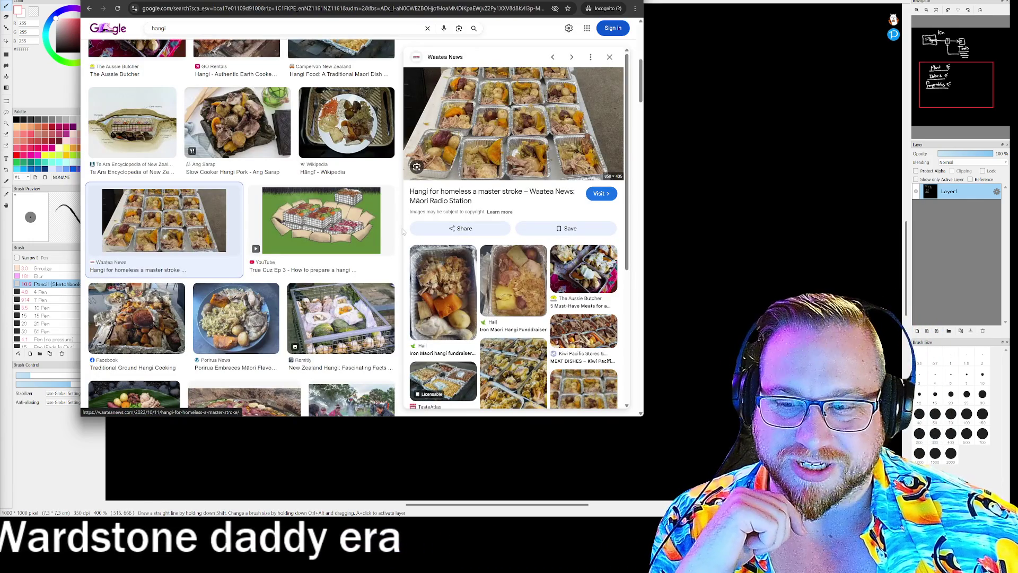
scroll(403, 231, down, 1)
scroll(402, 228, down, 3)
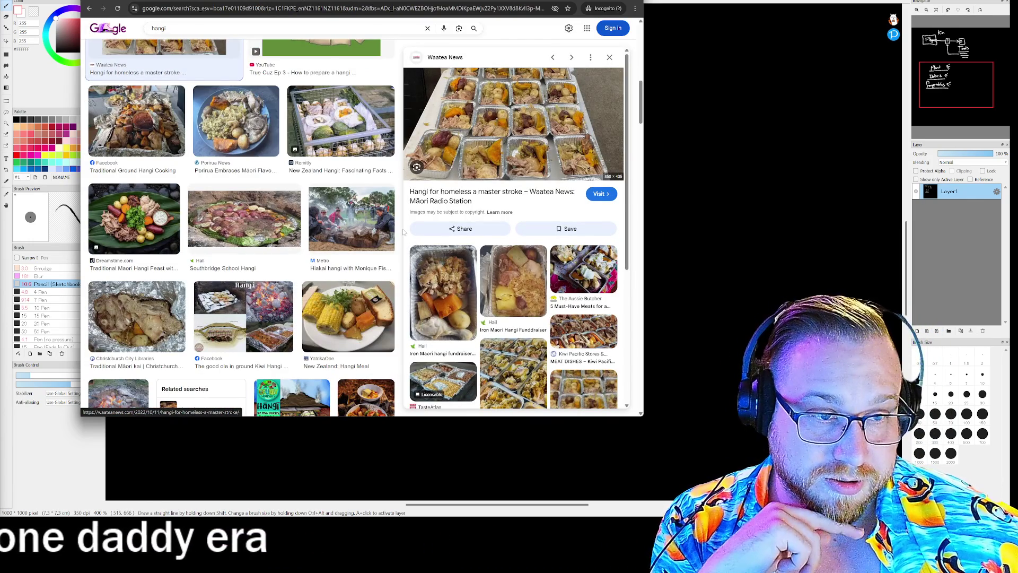
scroll(403, 228, up, 5)
right_click(498, 159)
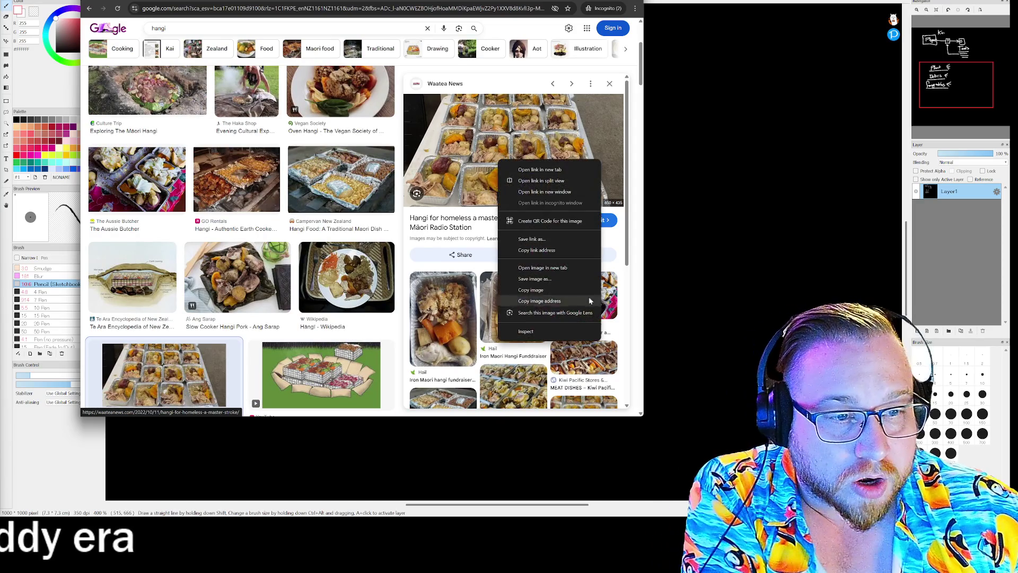
click(571, 269)
click(244, 1)
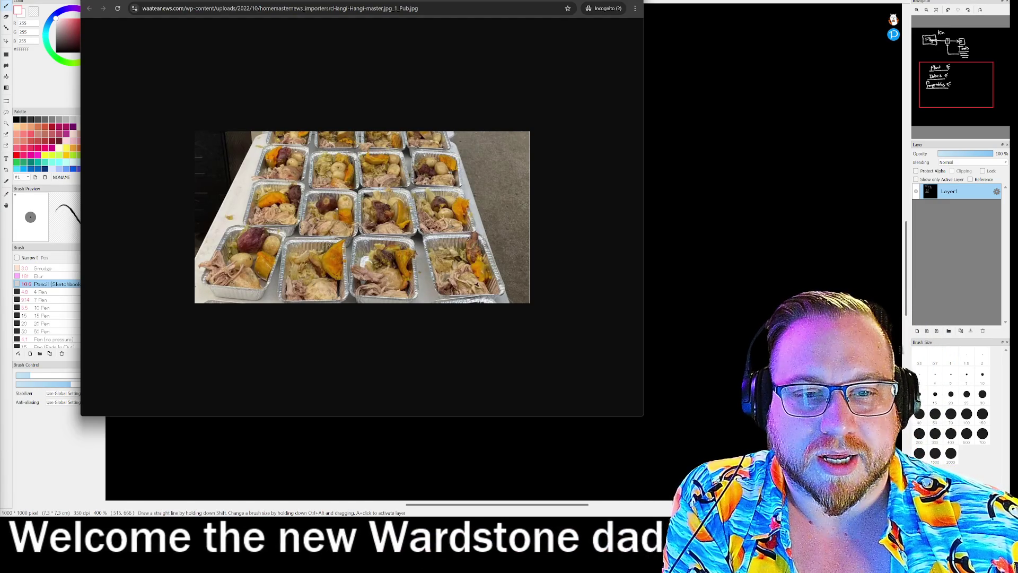
- Return to the hangi results, scroll further down, then switch back to the MediBang sketch
key(alt+Left)
scroll(453, 179, down, 3)
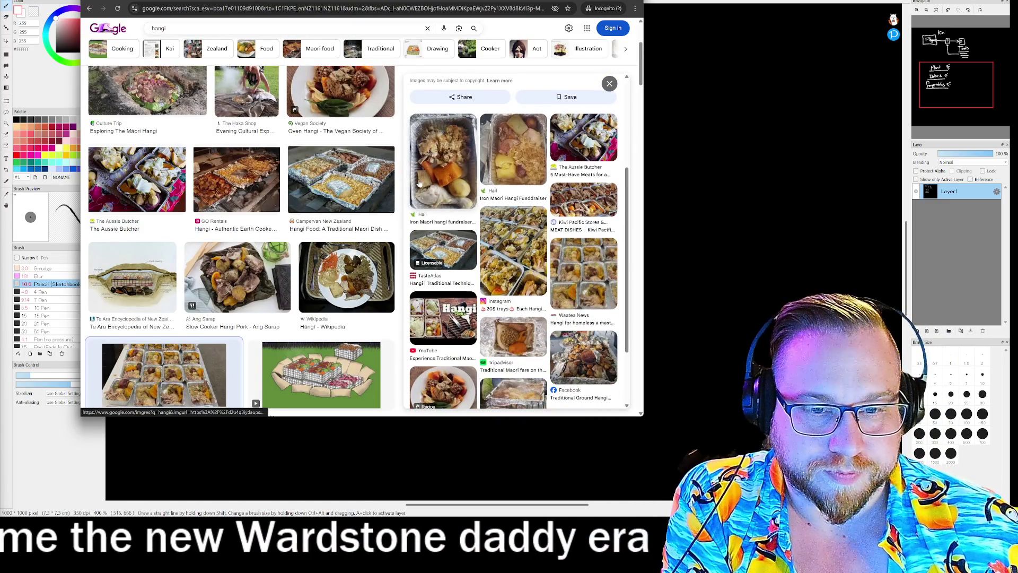
scroll(419, 183, down, 2)
scroll(359, 186, down, 6)
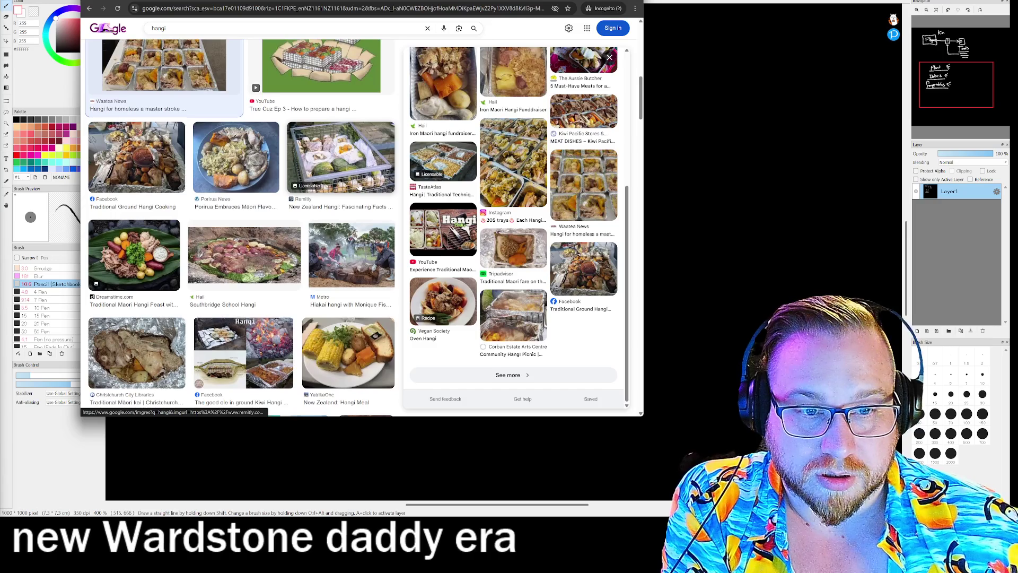
scroll(360, 160, down, 3)
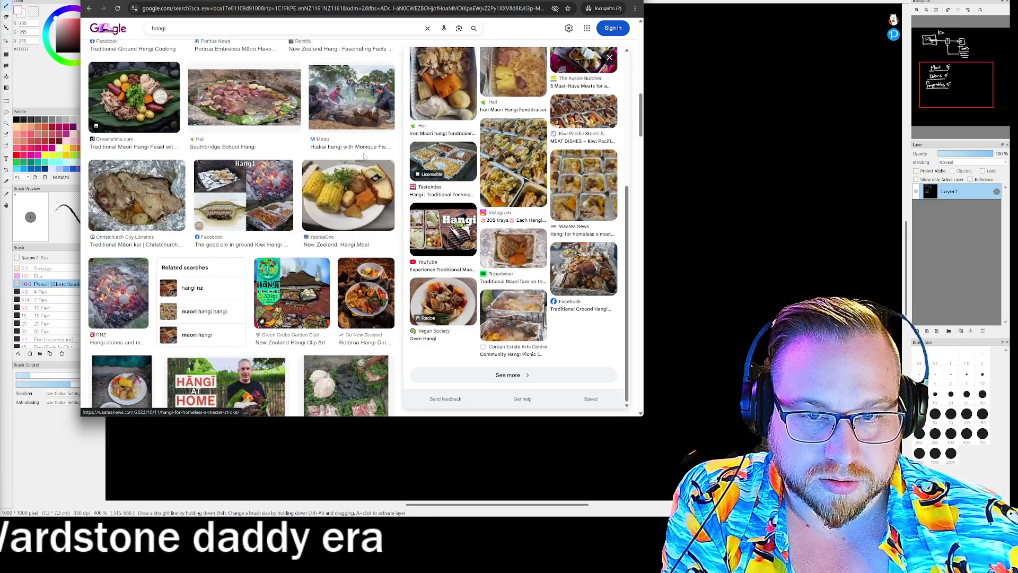
key(alt+Tab)
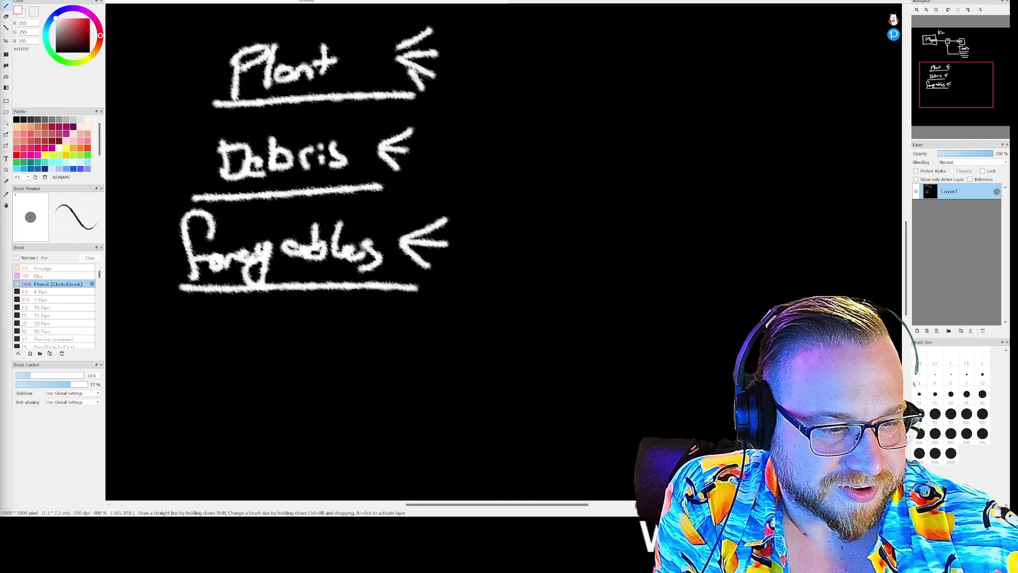
- Draw a straight underline beneath the word Plant
drag(206, 106, 435, 104)
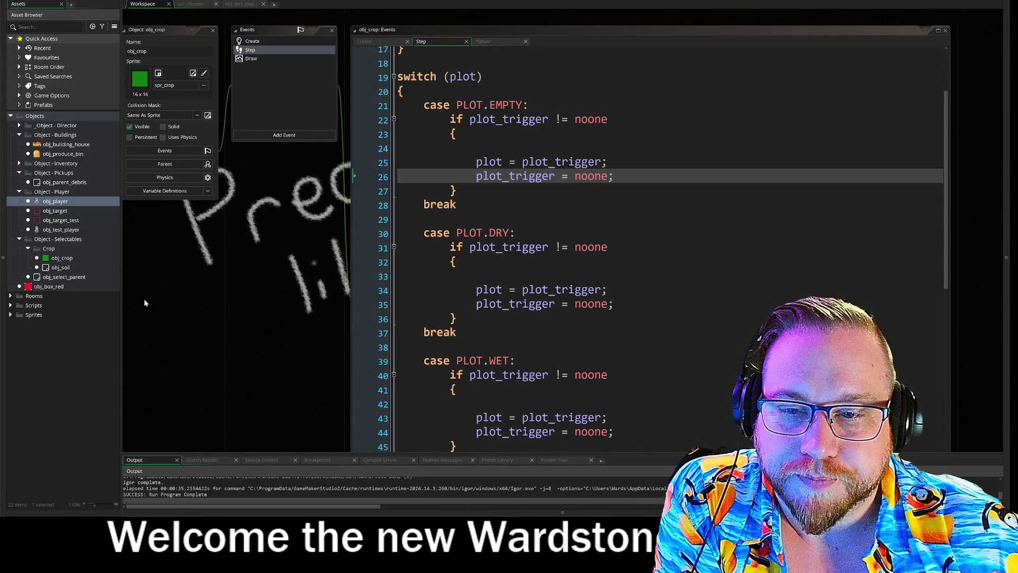
- Expand Sprites and its Sprites - Debris subfolder to list the mushroom, stone, weed and wood sprites
double_click(28, 315)
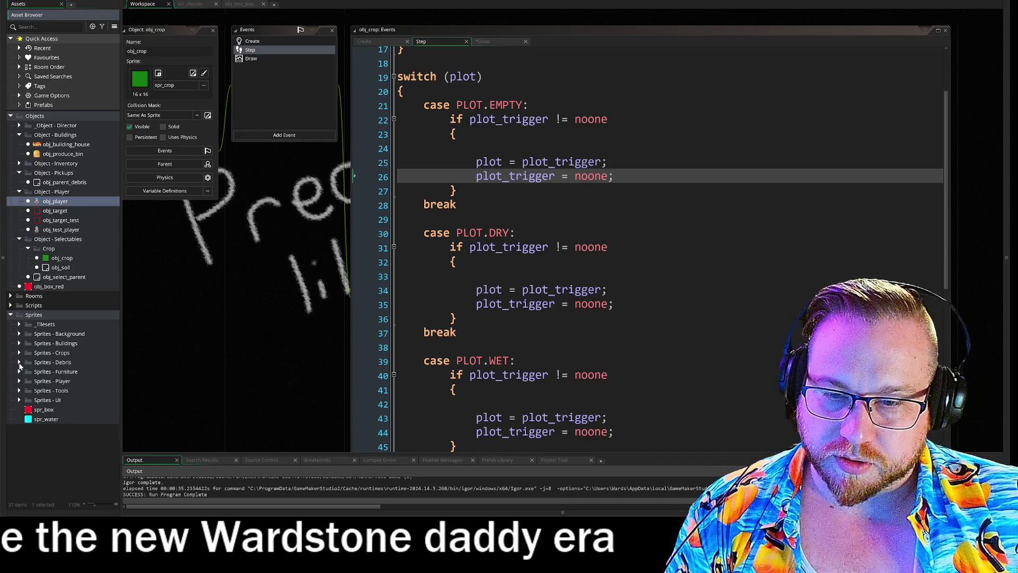
click(19, 362)
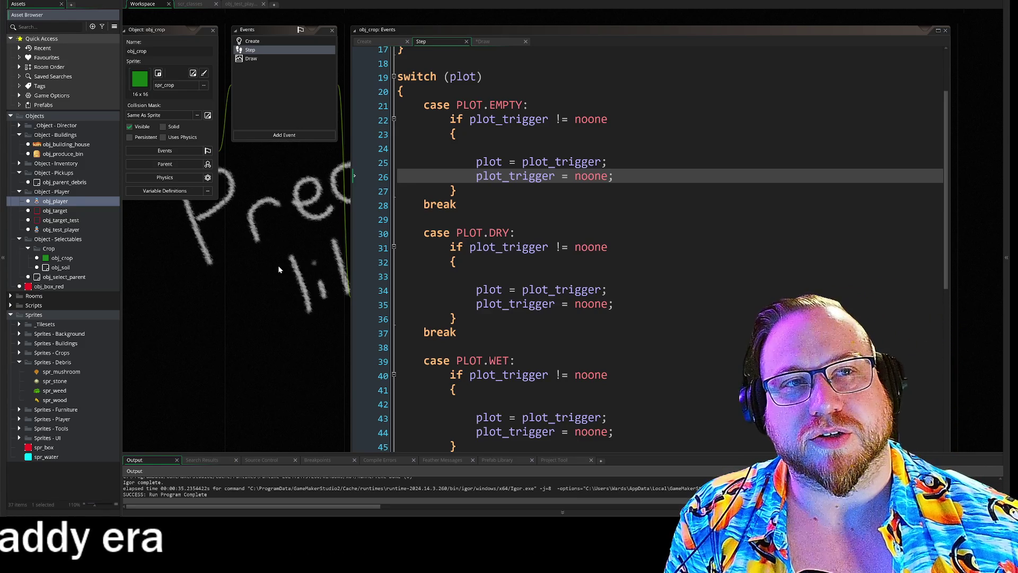
scroll(278, 290, down, 1)
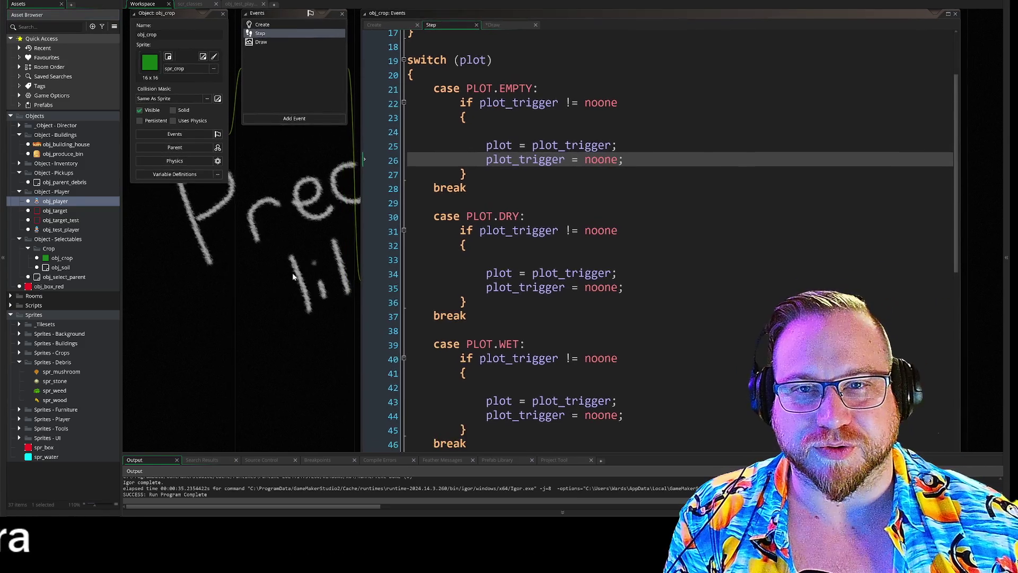
drag(121, 258, 115, 258)
drag(185, 272, 187, 273)
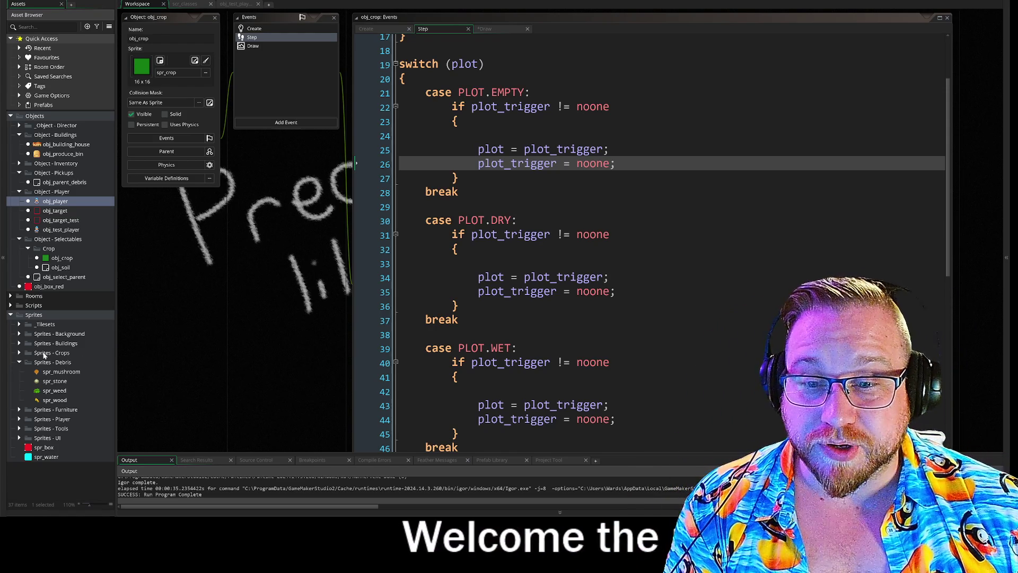
right_click(36, 317)
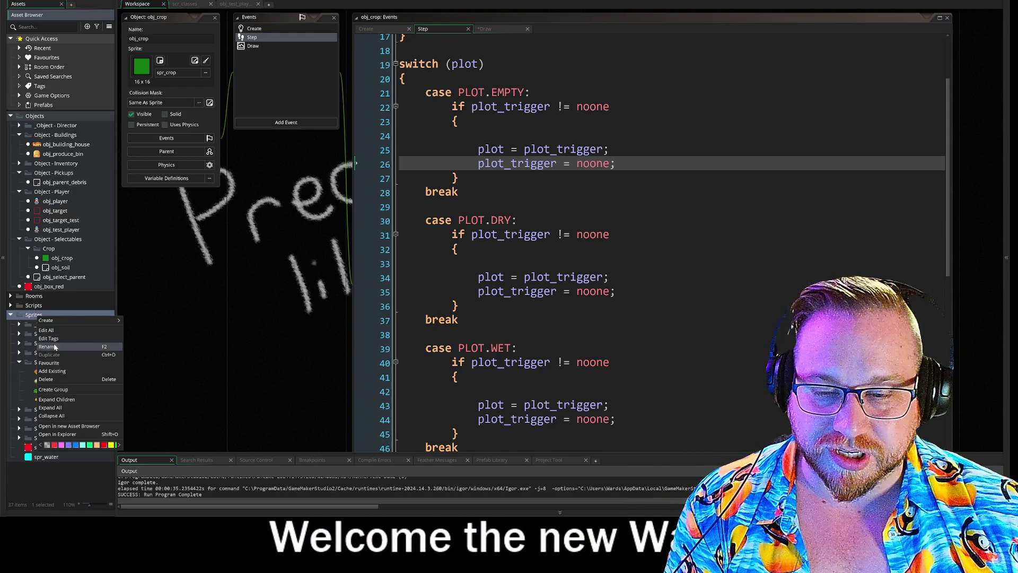
- Create a 'Sprites - Foragables' group inside Sprites and move spr_mushroom into it
click(58, 391)
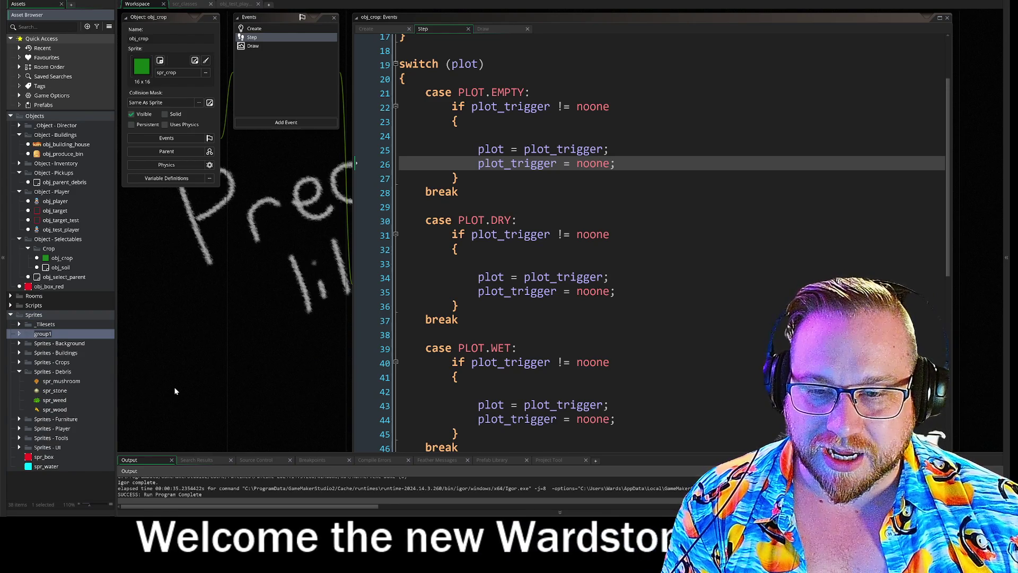
text(Spr)
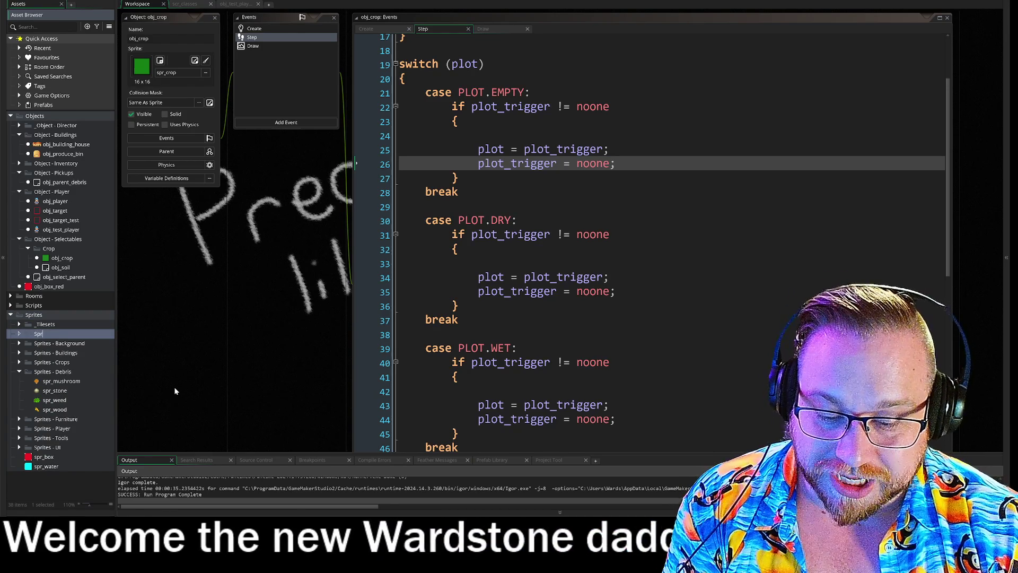
text(ites)
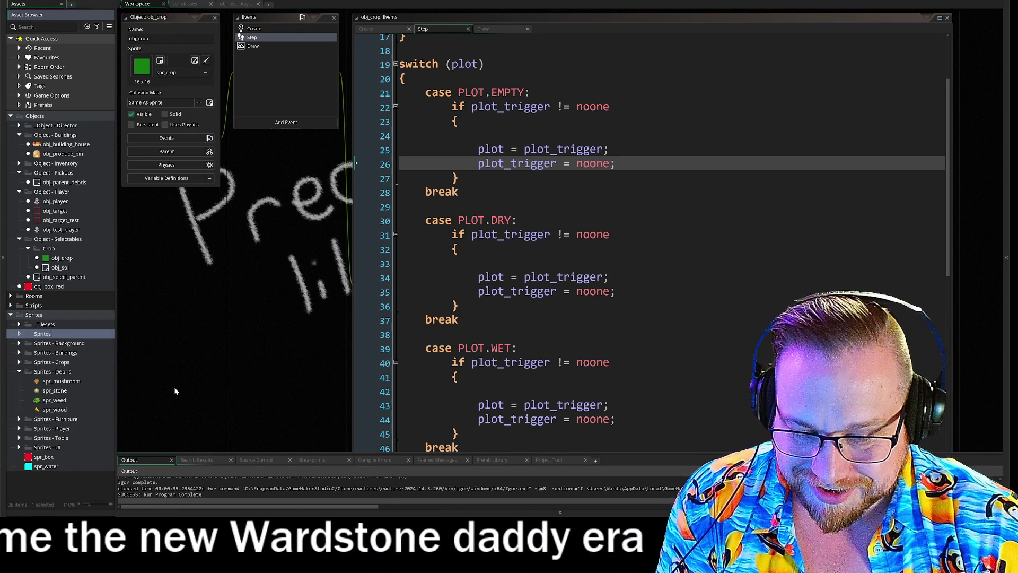
text( - Forag)
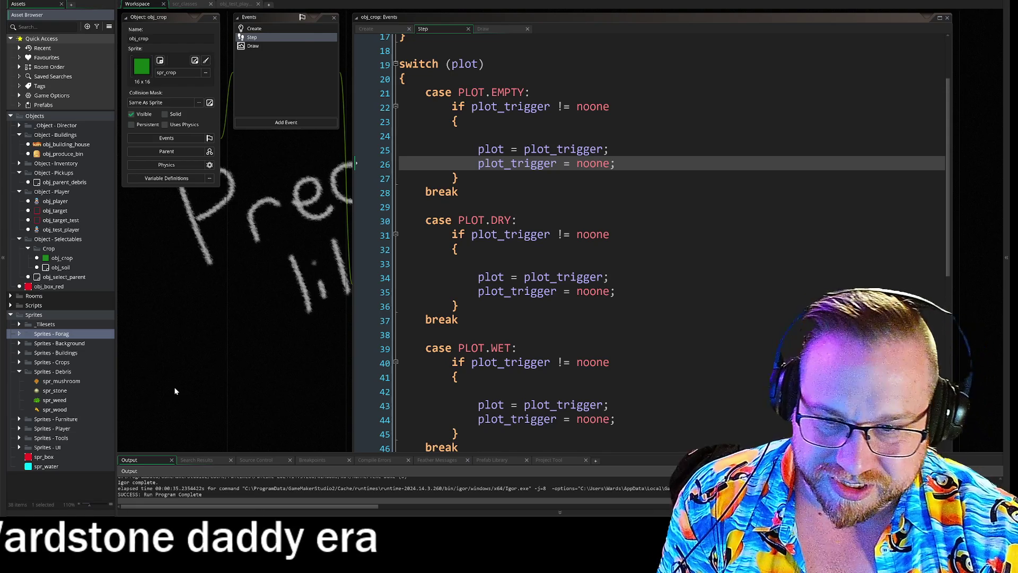
text(ables)
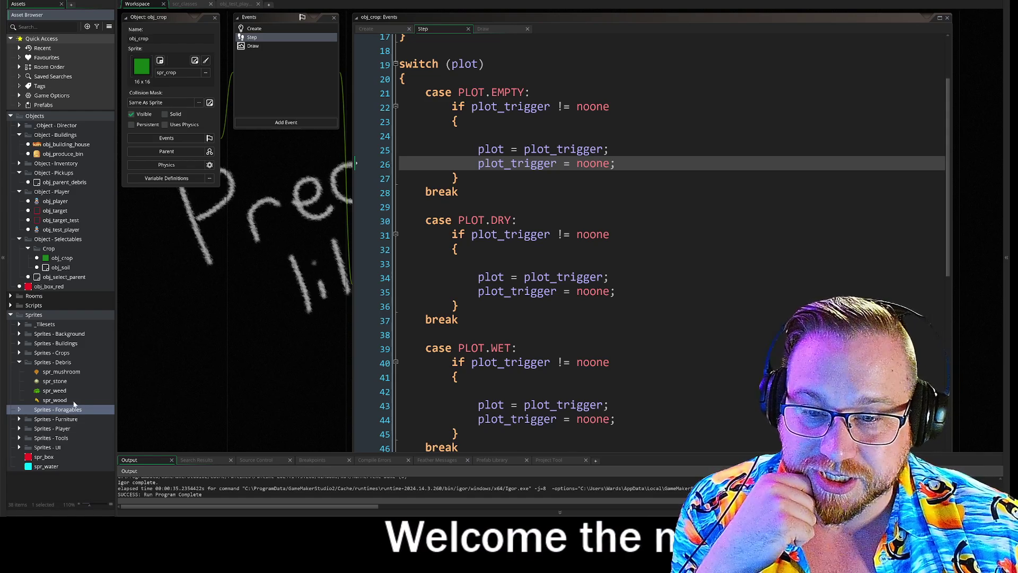
drag(60, 372, 62, 409)
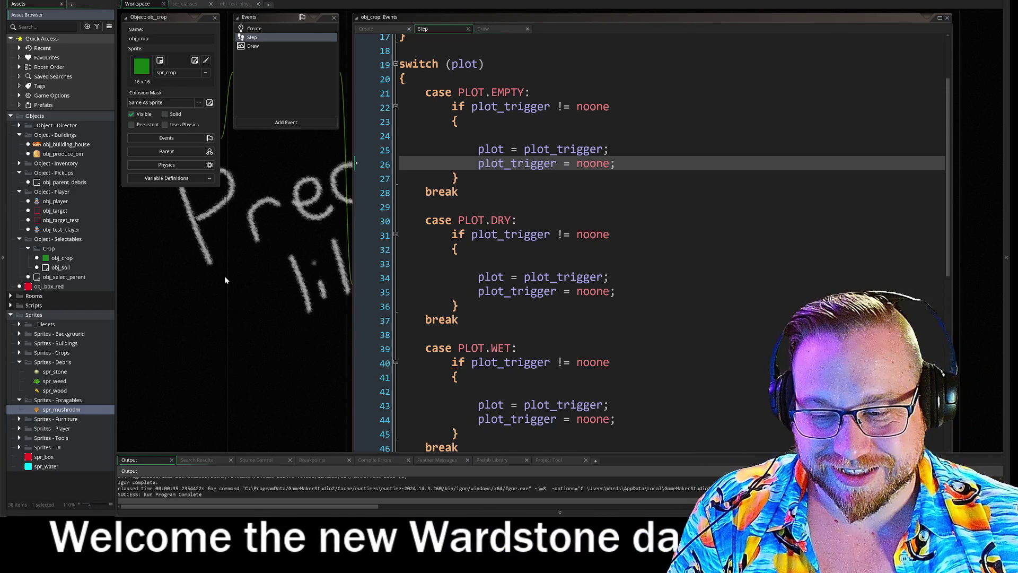
- Pan the GameMaker workspace to reveal more of the obj_crop Step code
mouse_move(275, 220)
mouse_down()
mouse_move(295, 200)
mouse_move(291, 210)
mouse_up()
drag(336, 290, 254, 171)
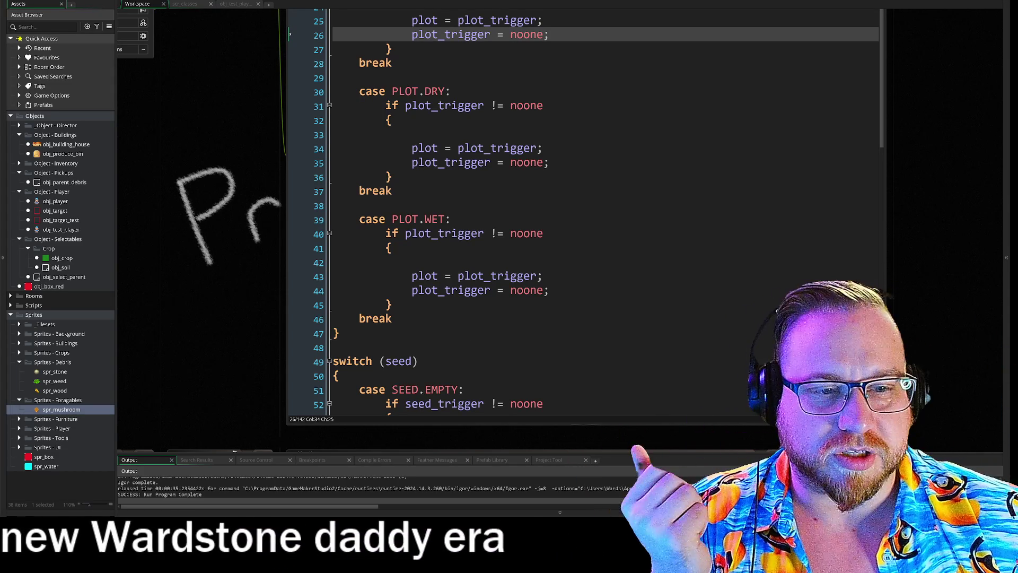
scroll(530, 212, down, 2)
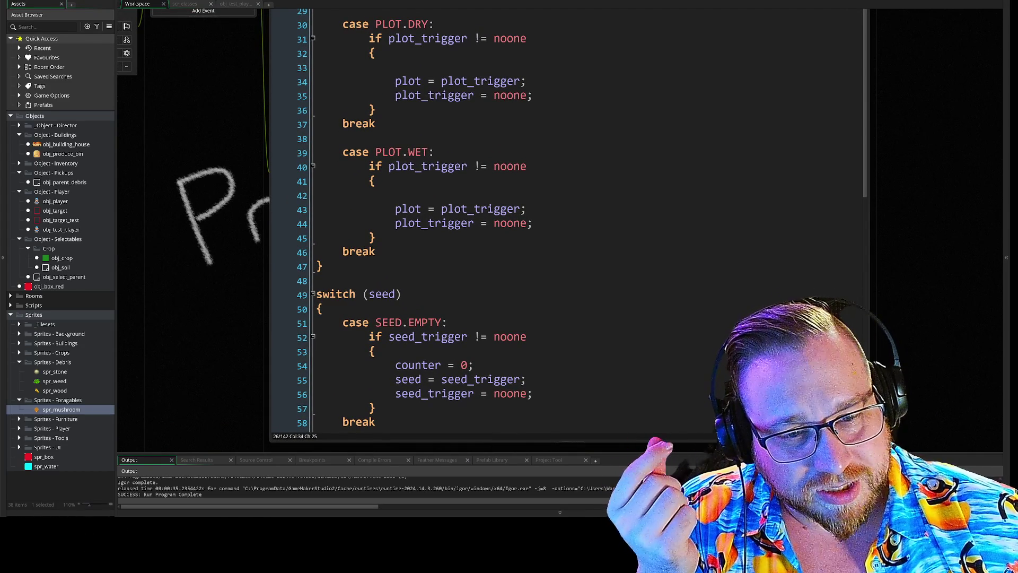
scroll(568, 220, down, 3)
scroll(568, 220, down, 3)
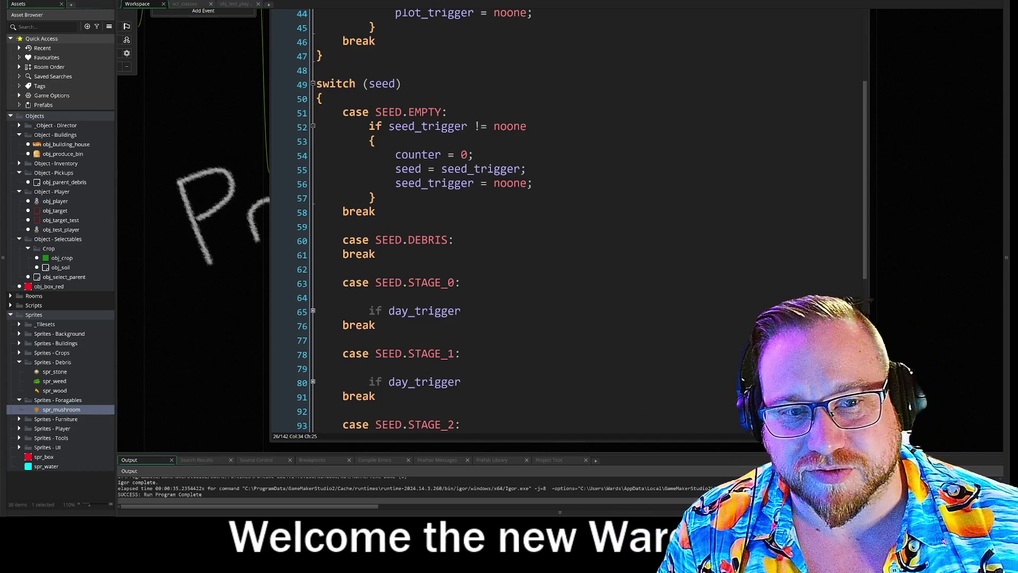
scroll(567, 220, down, 5)
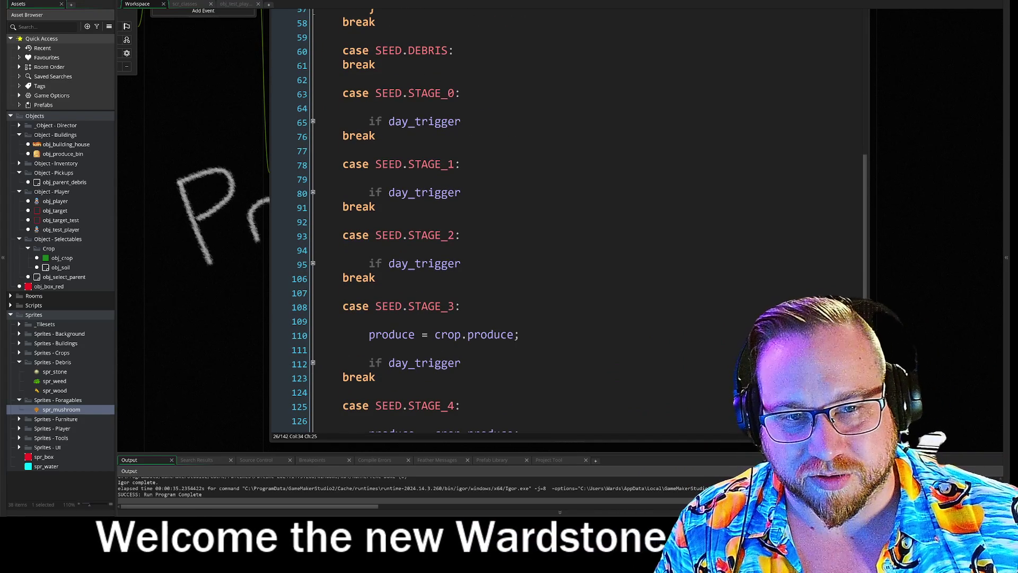
- Expand the folded day_trigger blocks at lines 65, 80, 95, 112 and 129
click(313, 122)
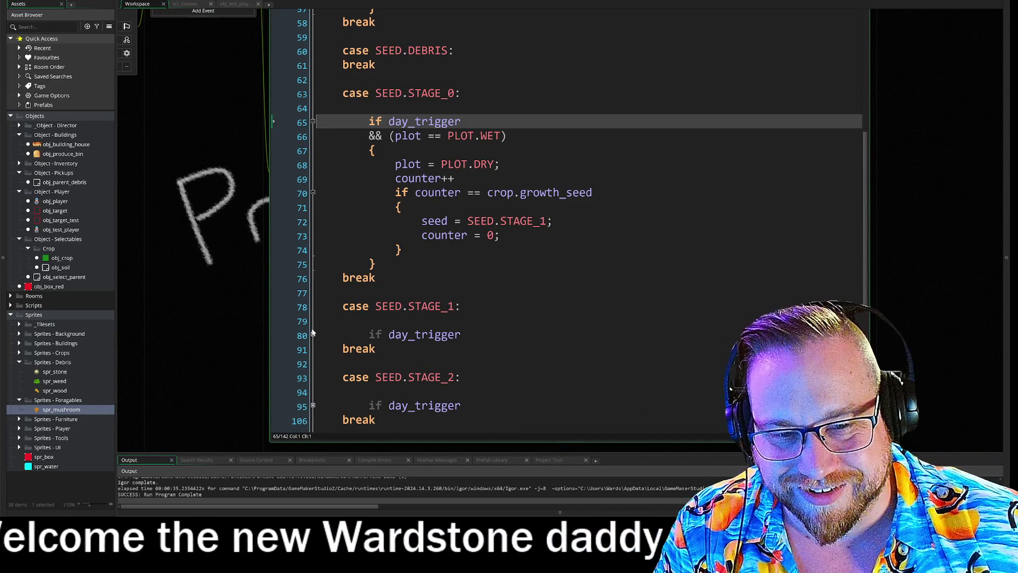
click(313, 334)
scroll(313, 333, down, 7)
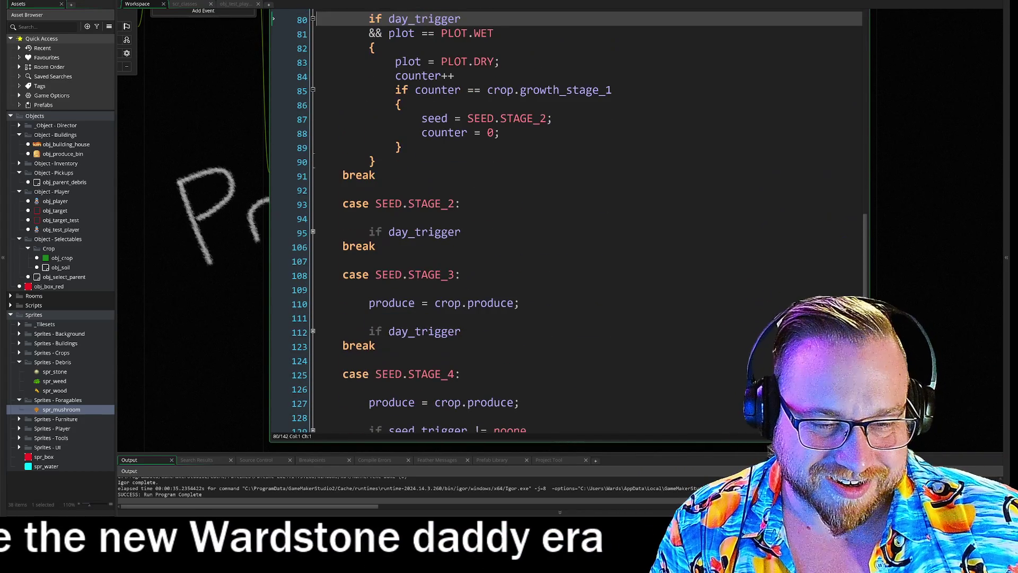
scroll(568, 220, down, 2)
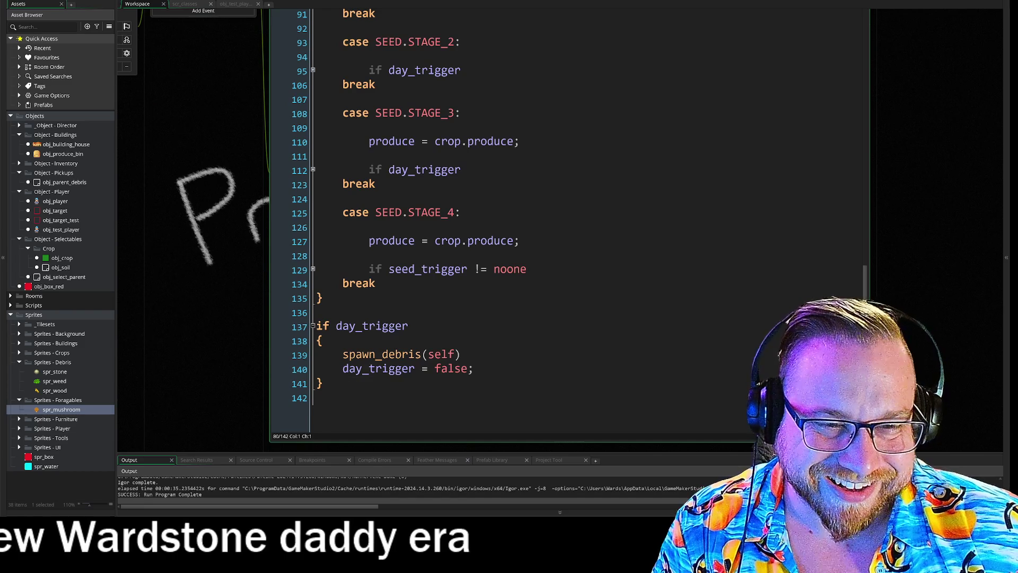
click(312, 269)
click(313, 170)
scroll(313, 170, up, 3)
click(313, 166)
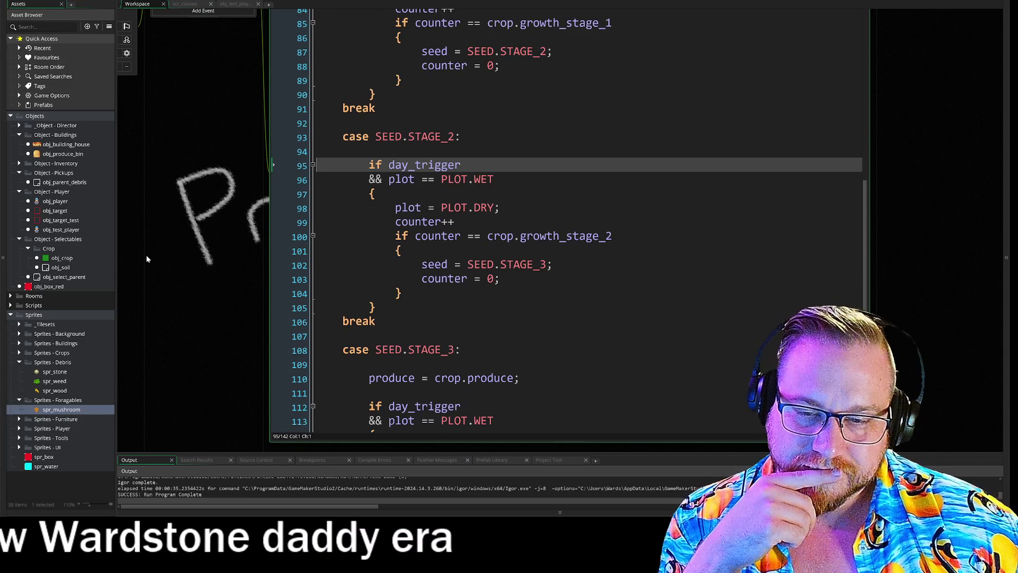
key(alt+Tab)
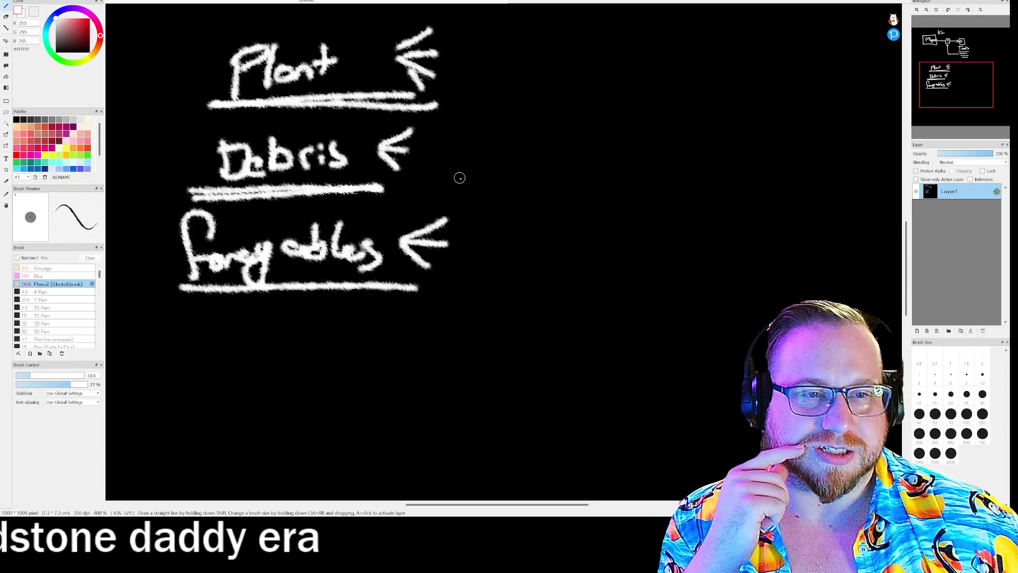
- Undo the stray stroke under Player, add a back arrowhead to T, and finish the Tools box corner
scroll(579, 207, down, 1)
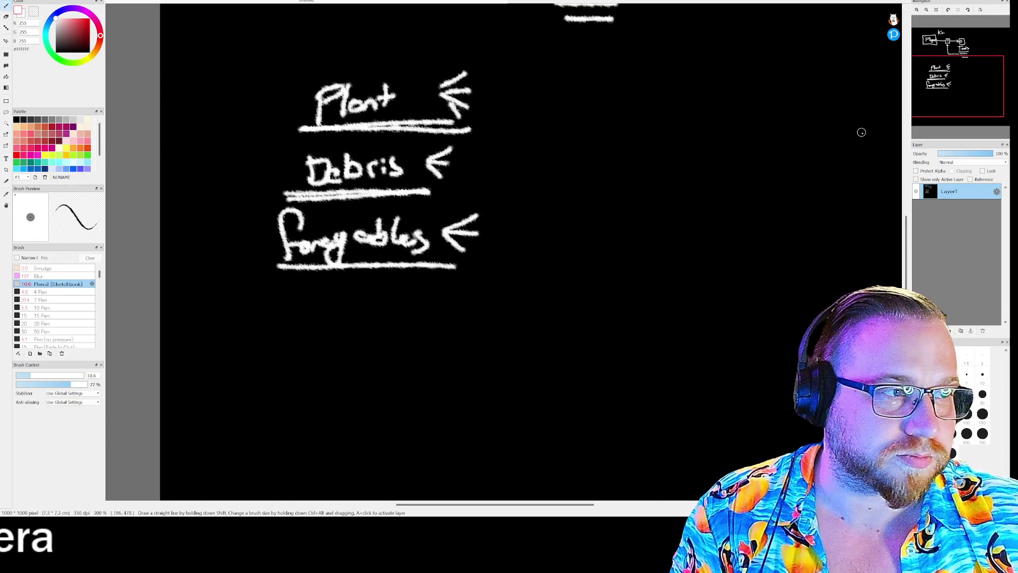
scroll(583, 126, up, 5)
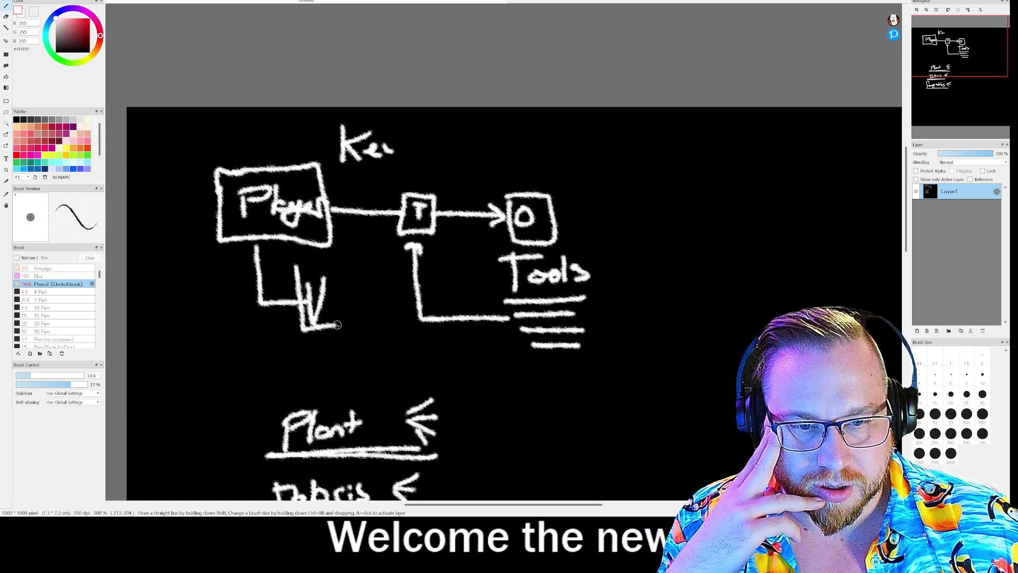
key(ctrl+z)
mouse_move(326, 269)
mouse_down()
mouse_move(294, 286)
mouse_move(302, 319)
mouse_move(342, 300)
mouse_move(325, 269)
mouse_up()
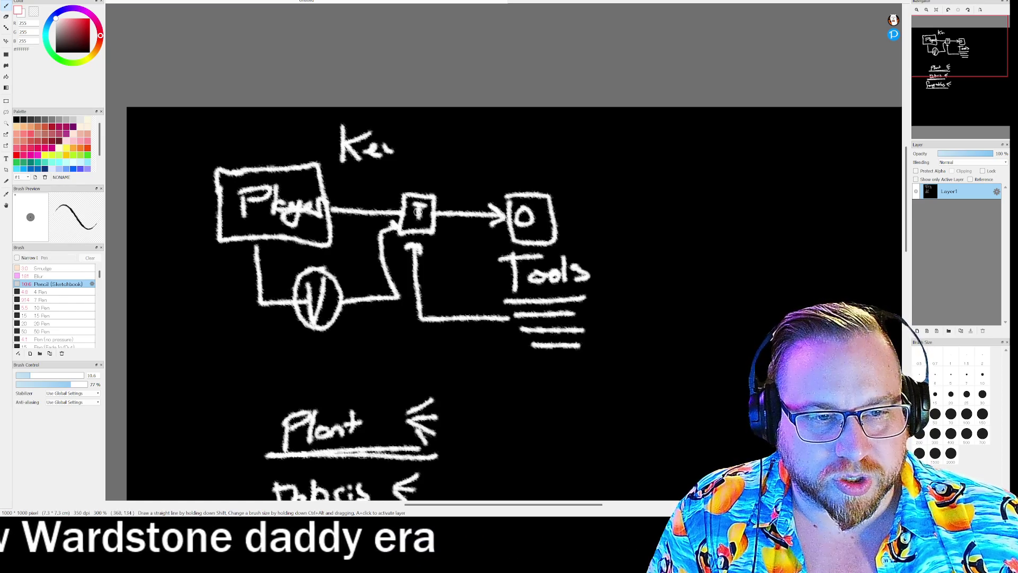
drag(416, 192, 496, 170)
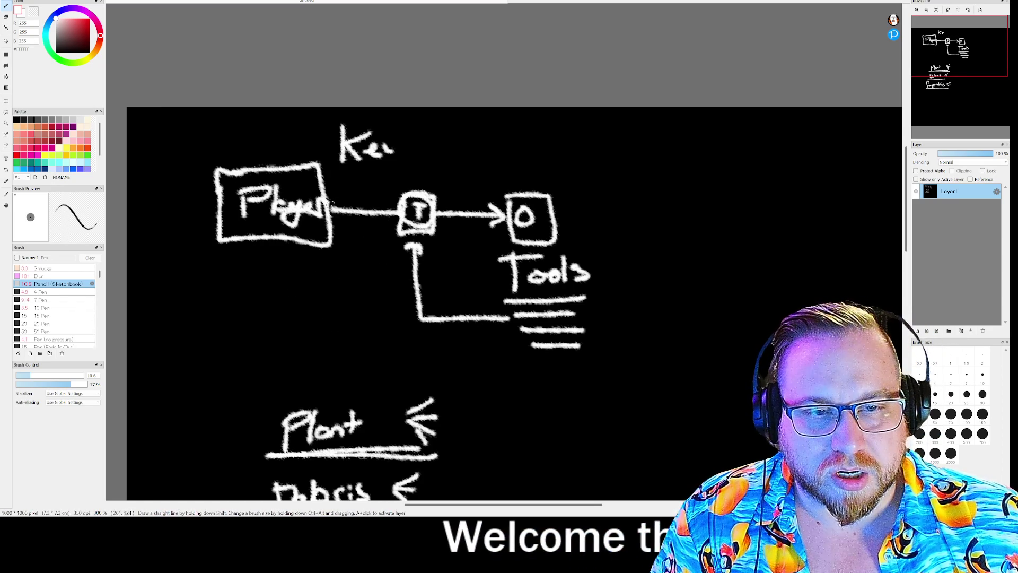
mouse_move(354, 170)
mouse_down()
mouse_move(400, 170)
mouse_move(415, 152)
mouse_move(408, 183)
mouse_move(414, 147)
mouse_move(421, 157)
mouse_move(519, 165)
mouse_move(525, 192)
mouse_up()
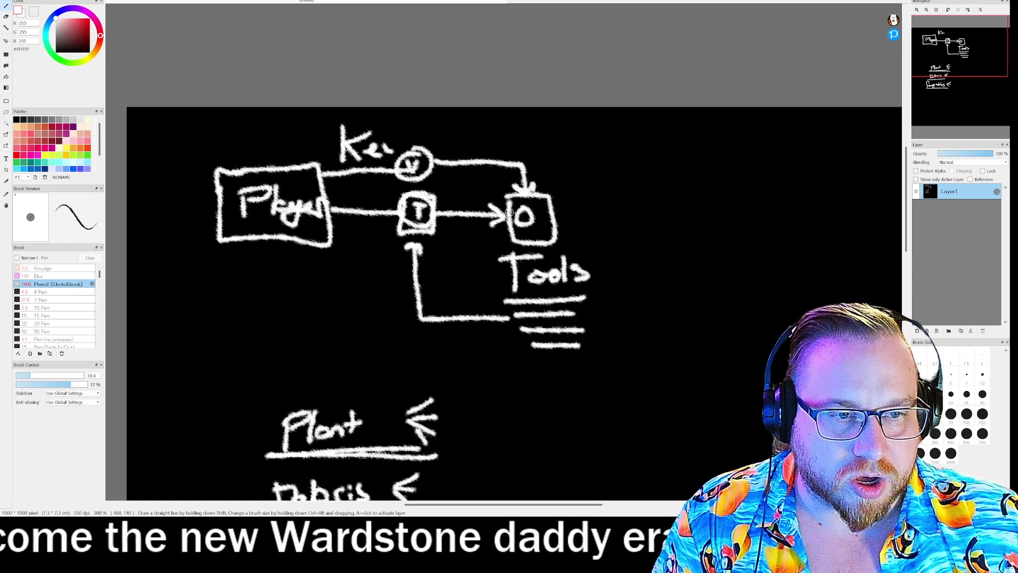
drag(450, 200, 446, 222)
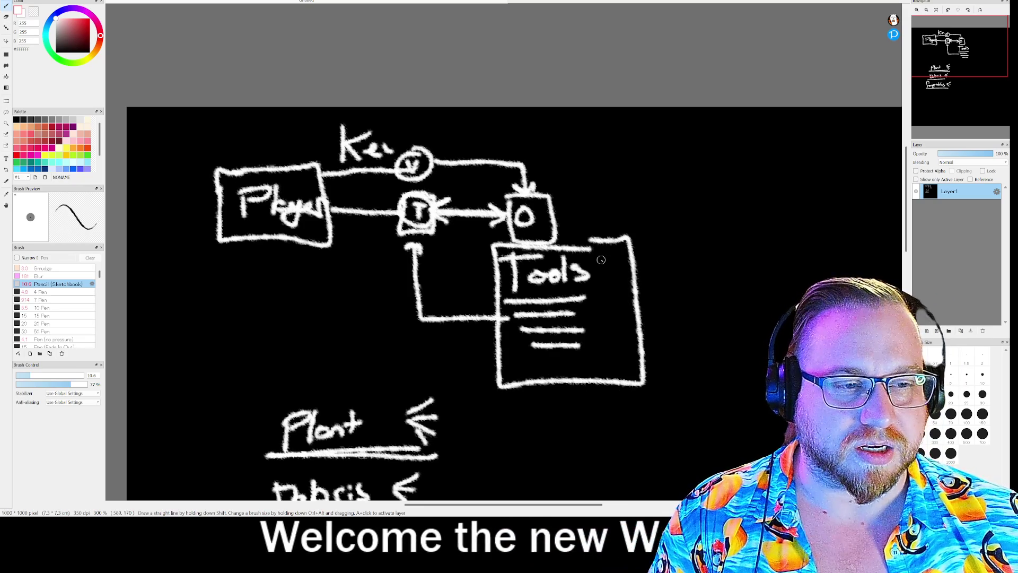
drag(599, 247, 631, 244)
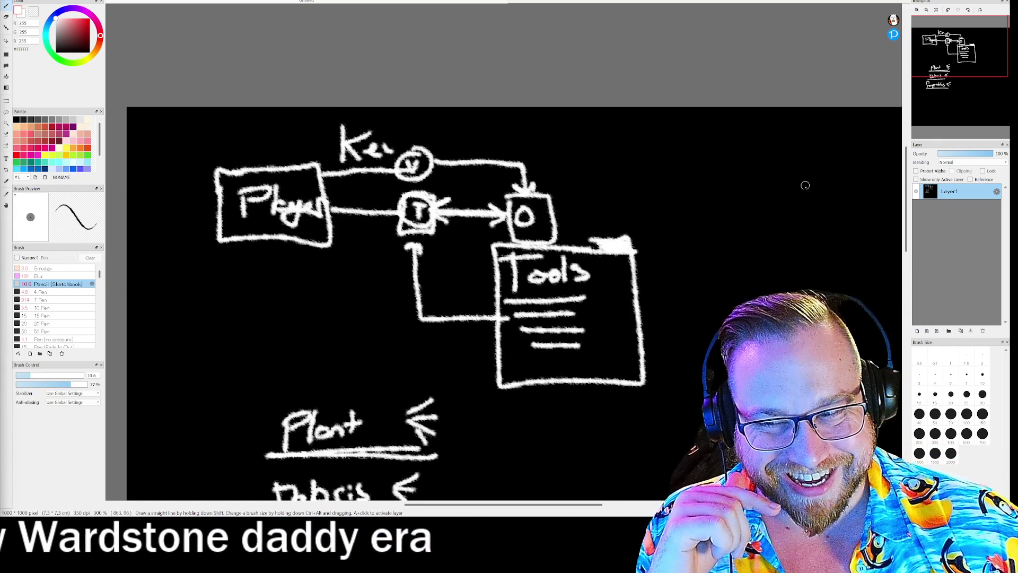
- Move the Navigator view to the empty space below the Plant, Debris and Forageables list
mouse_move(951, 61)
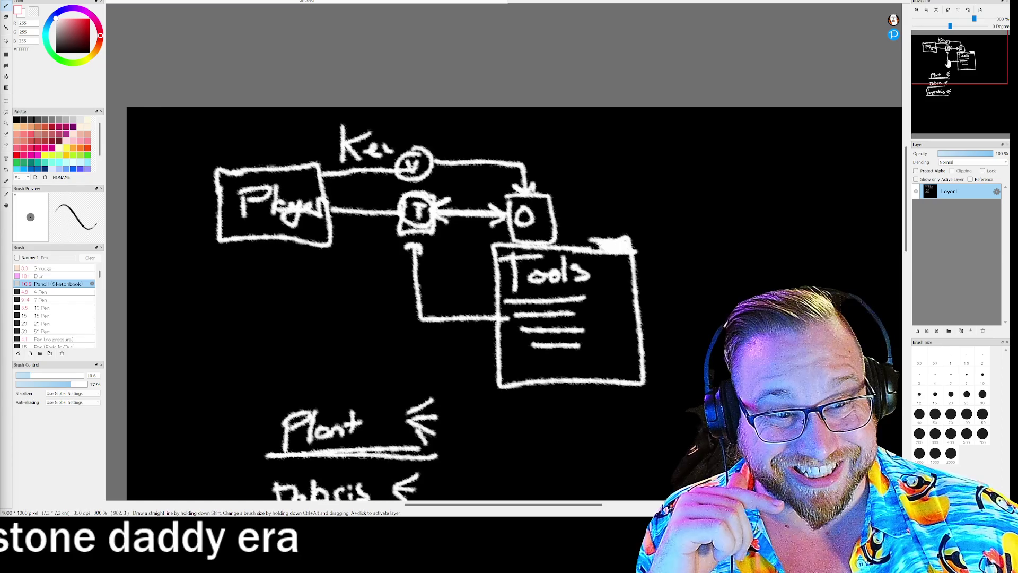
mouse_move(950, 70)
mouse_down()
mouse_move(992, 105)
mouse_move(974, 96)
mouse_up()
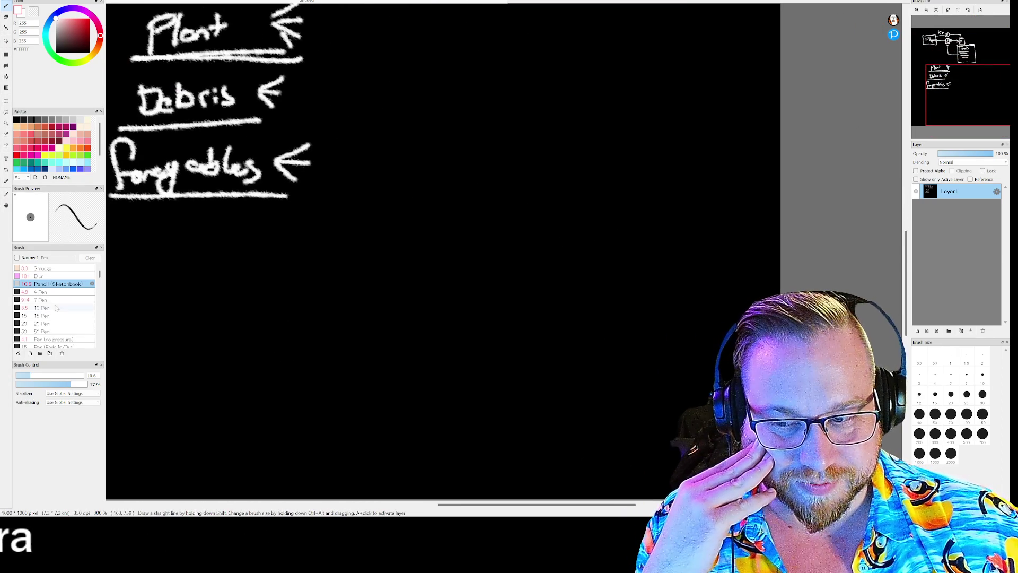
mouse_move(974, 105)
drag(975, 104, 964, 106)
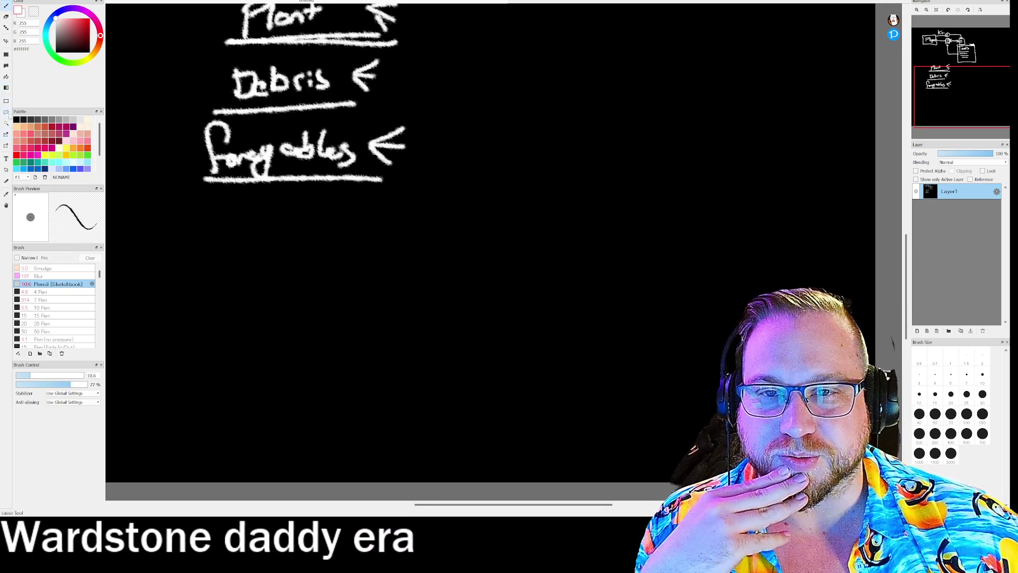
click(981, 112)
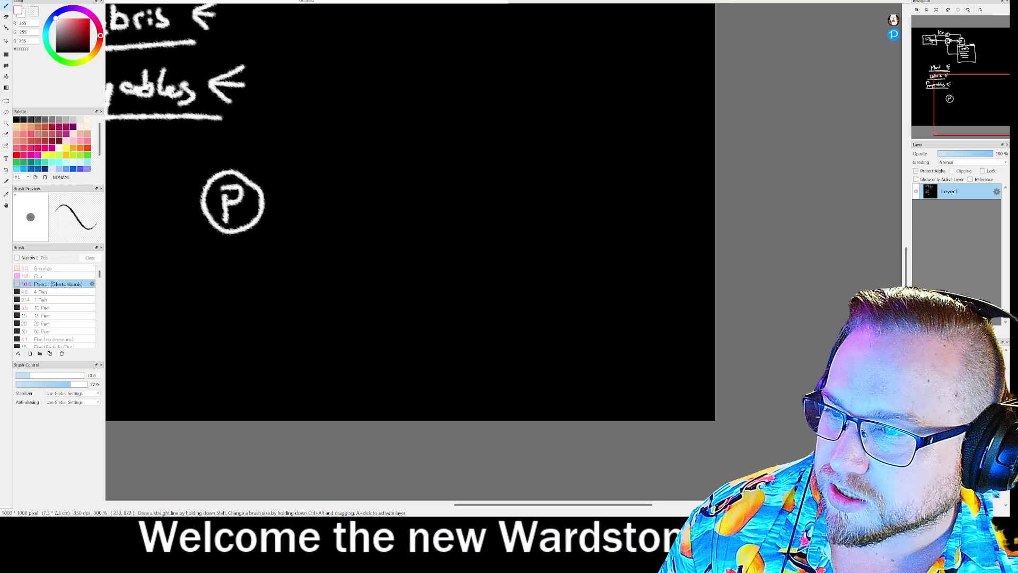
key(alt+Tab)
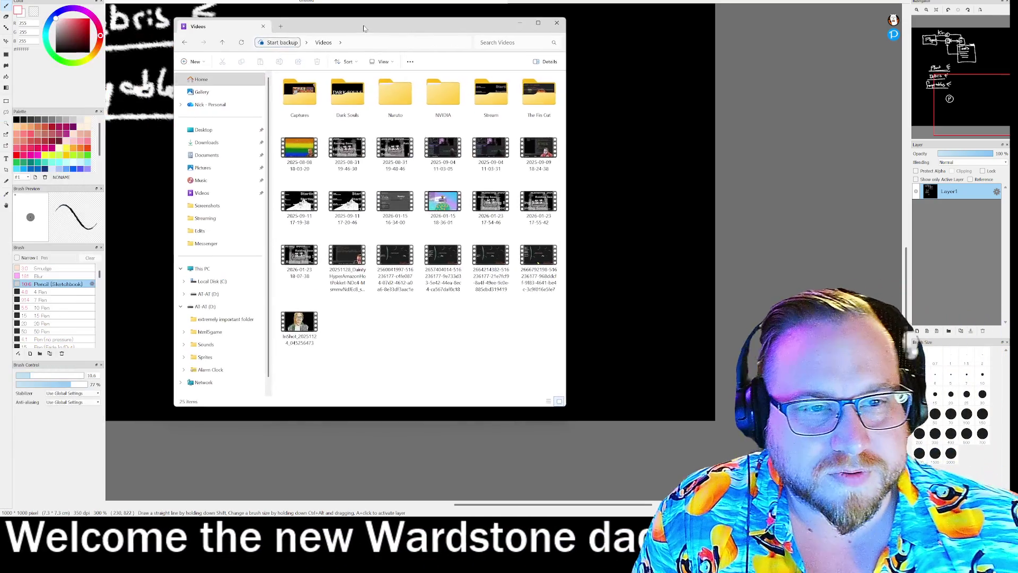
- Browse the Stream, The Fin Cut, Serious Fin and Dark Souls video folders
drag(356, 27, 363, 28)
double_click(490, 94)
scroll(357, 194, down, 5)
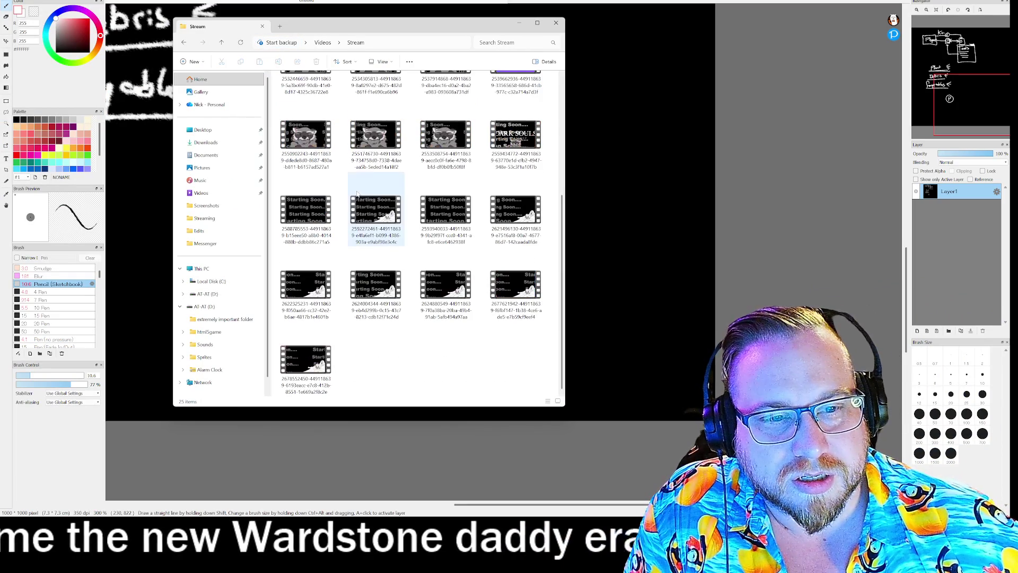
key(alt+Left)
double_click(533, 95)
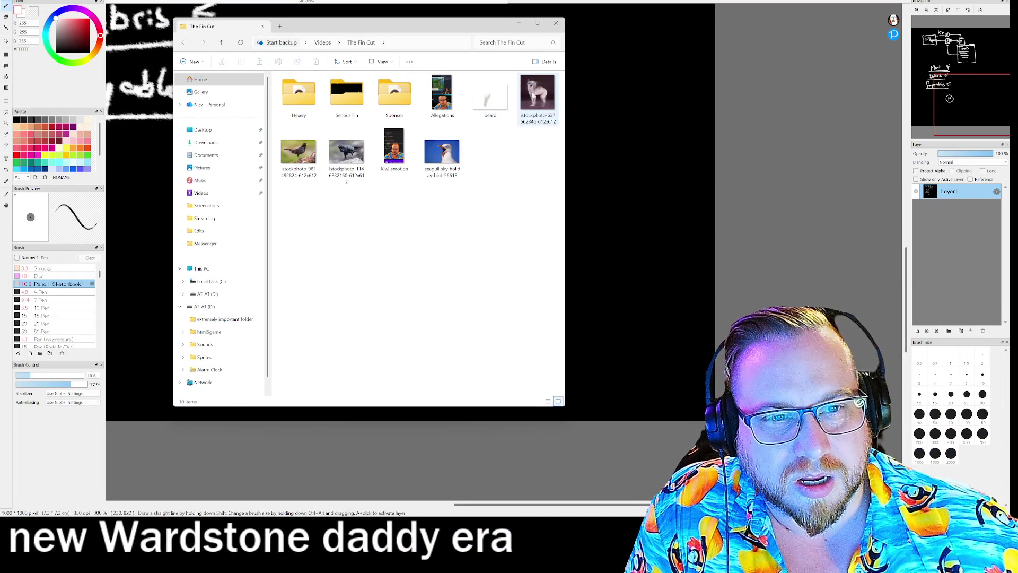
click(353, 94)
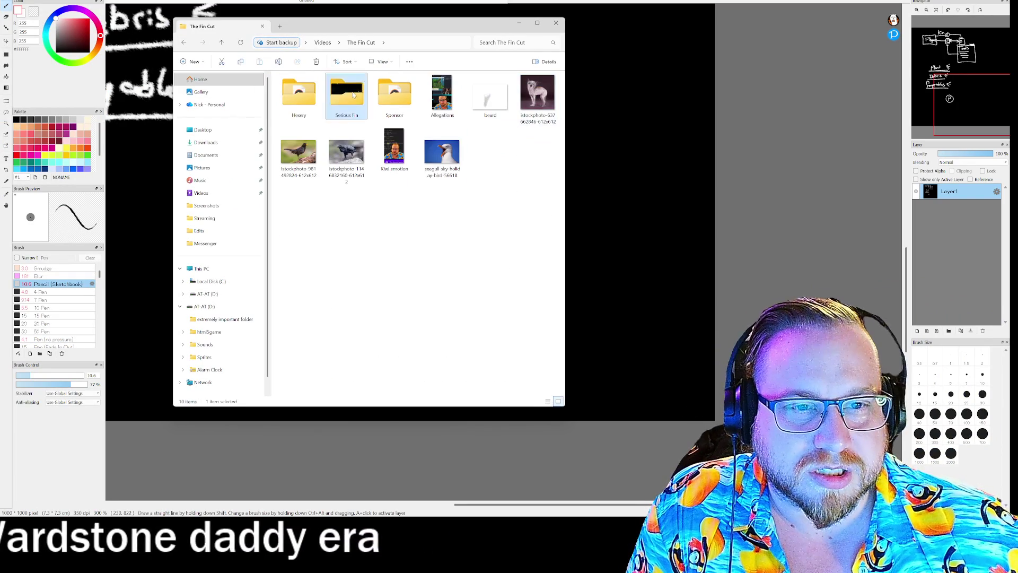
double_click(353, 95)
click(183, 43)
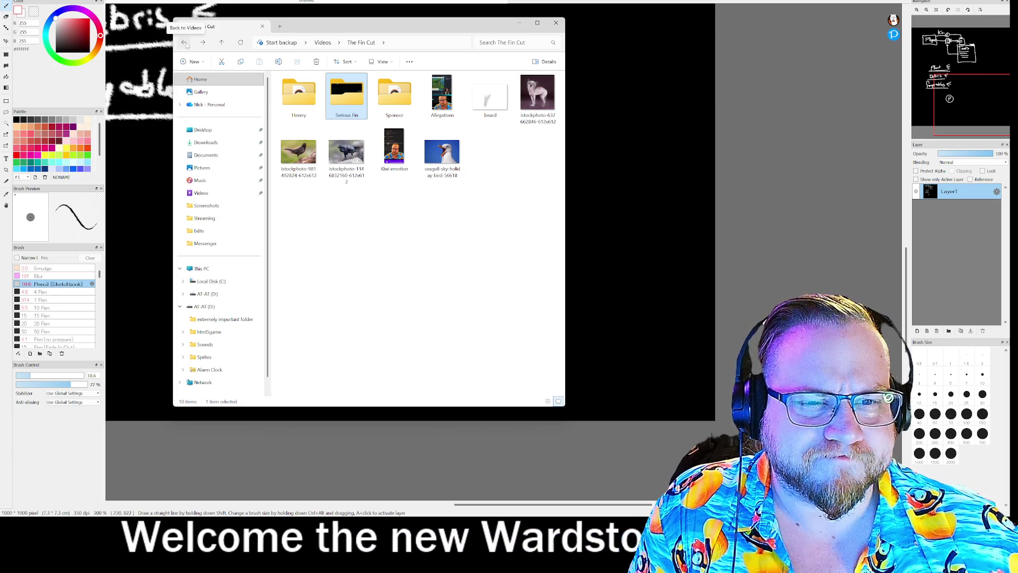
click(185, 45)
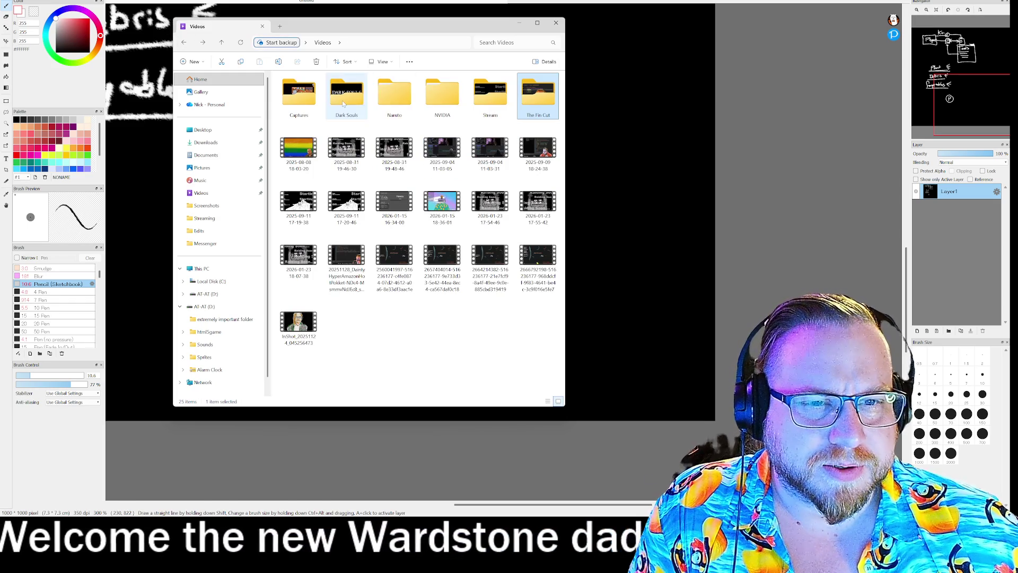
double_click(342, 100)
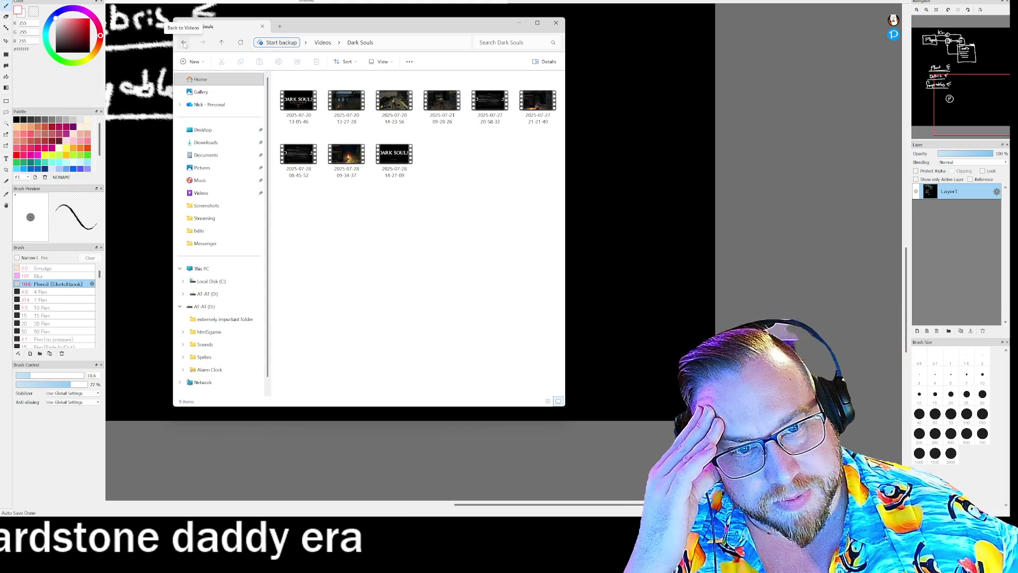
click(183, 42)
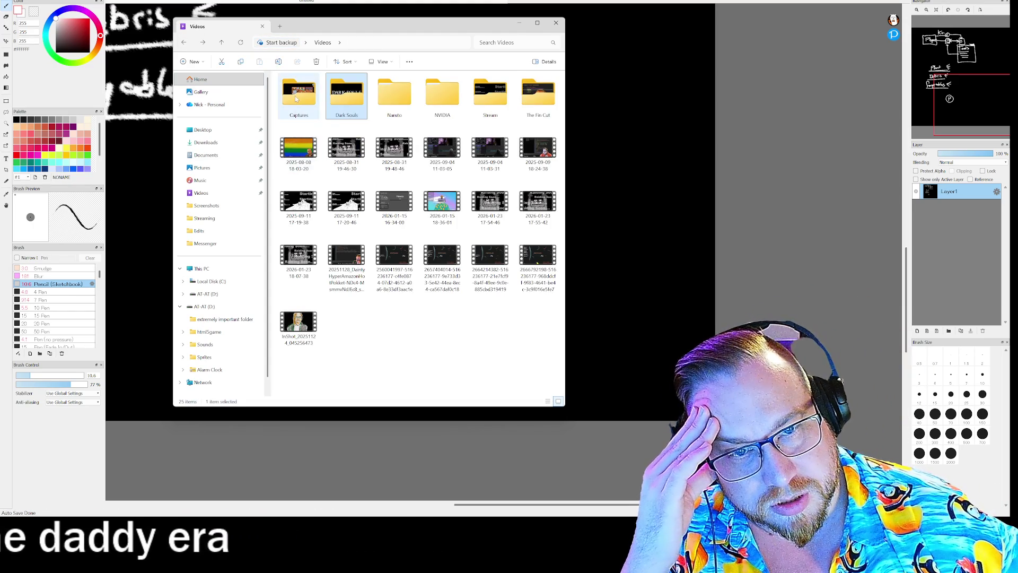
- Play a clip from the Captures folder in Media Player, then close it and File Explorer
double_click(296, 99)
scroll(468, 196, down, 5)
scroll(469, 196, up, 5)
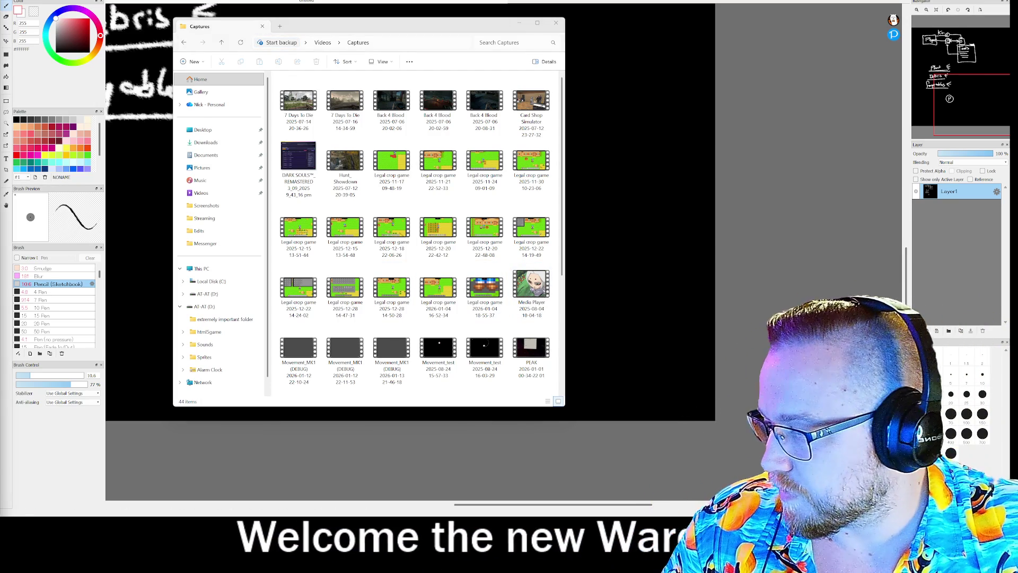
click(531, 286)
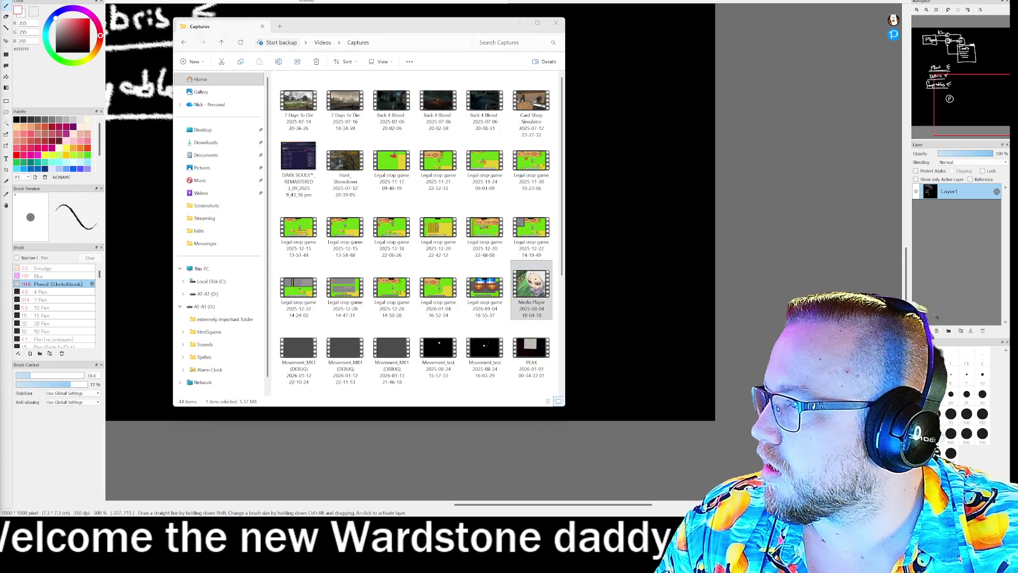
key(Return)
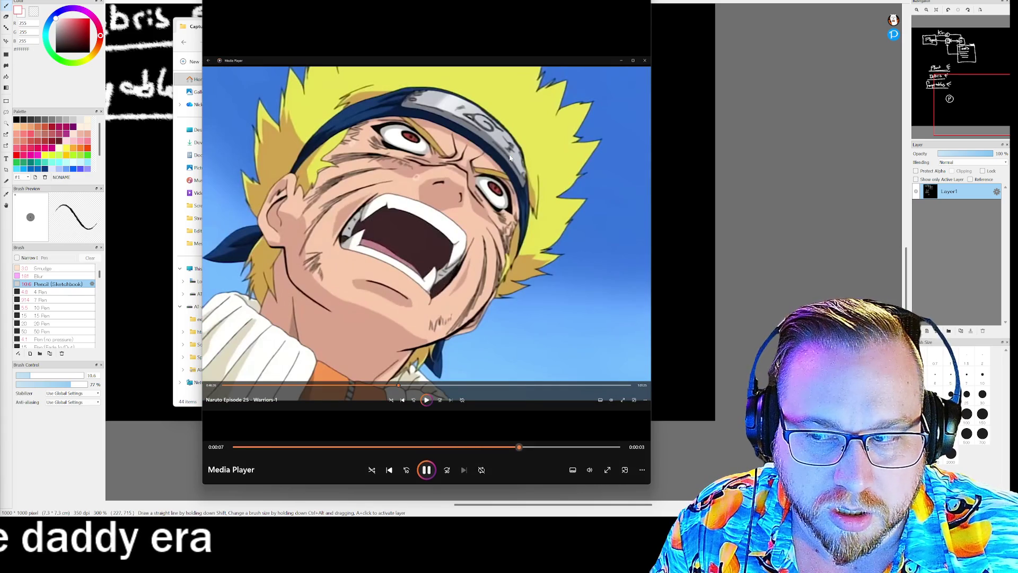
key(alt+F4)
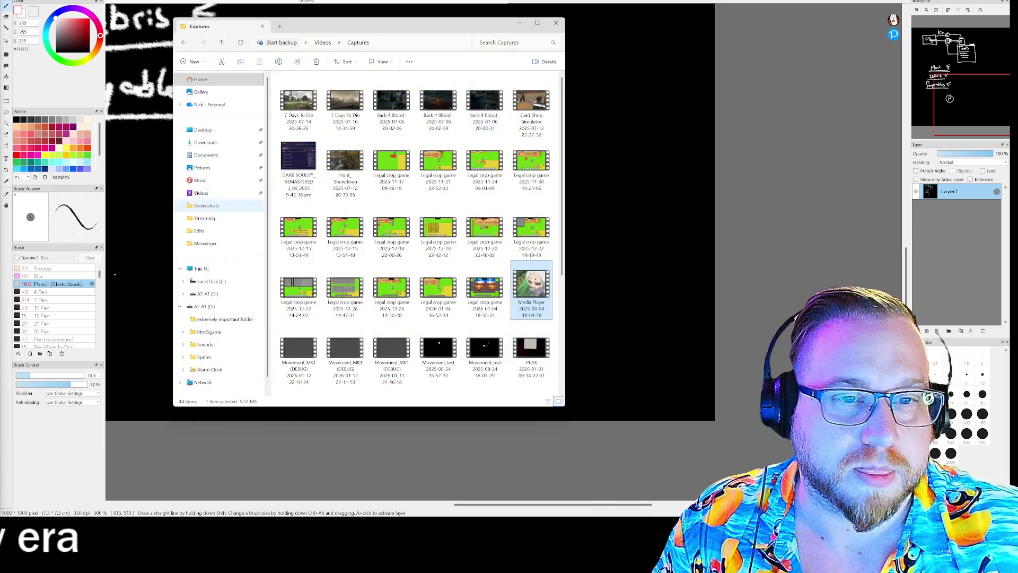
click(558, 28)
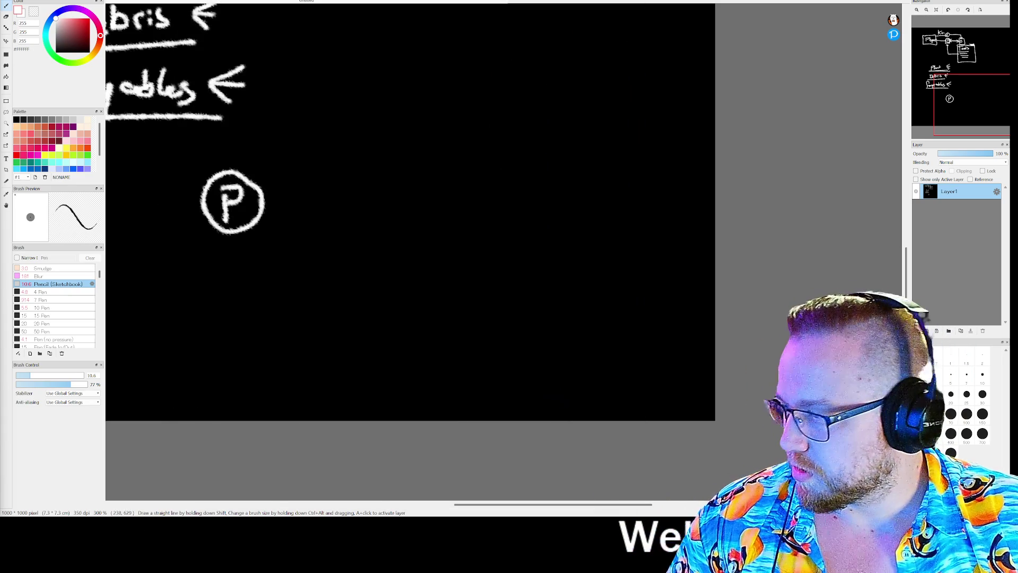